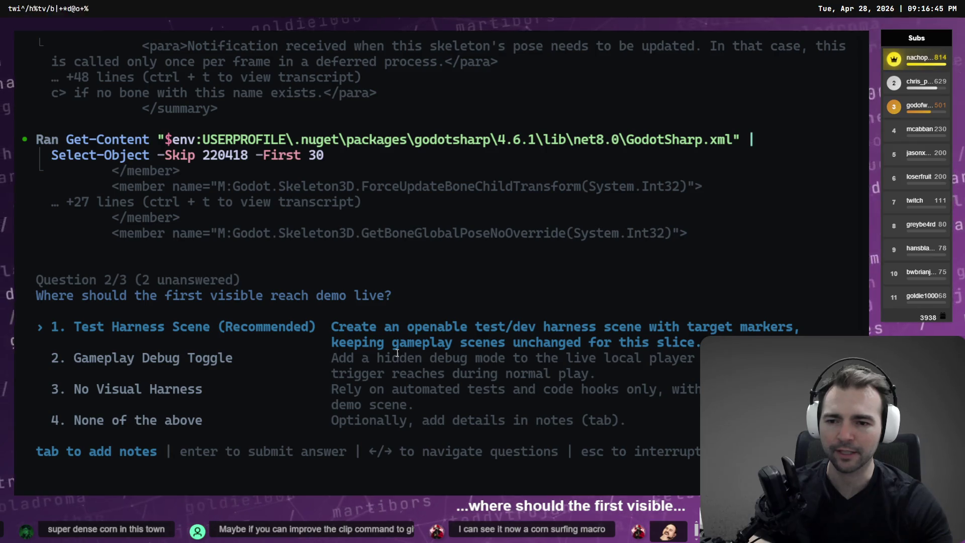
Step: Choose Test Harness Scene as the reach demo host and Timed Blend hand behavior, then submit
{"action": "key", "text": "Down"}
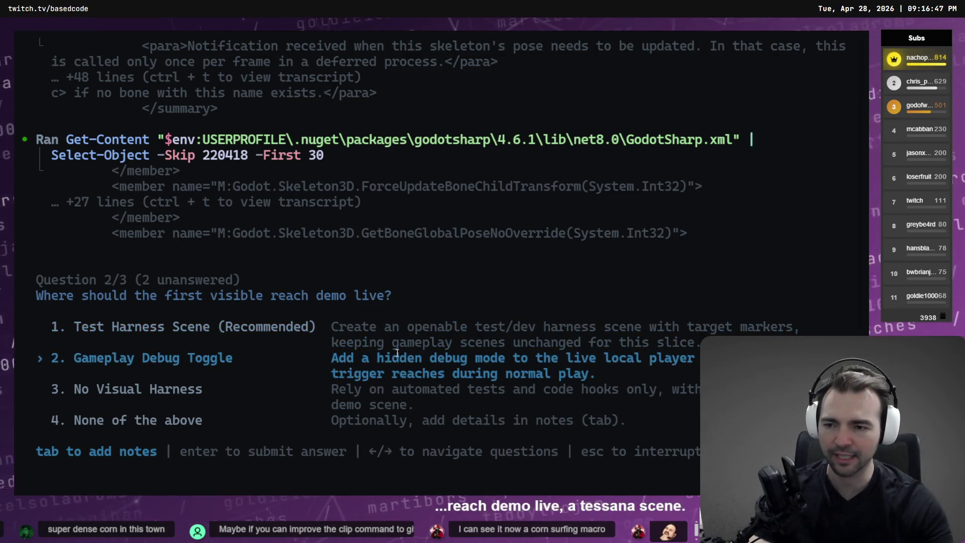
{"action": "key", "text": "Up"}
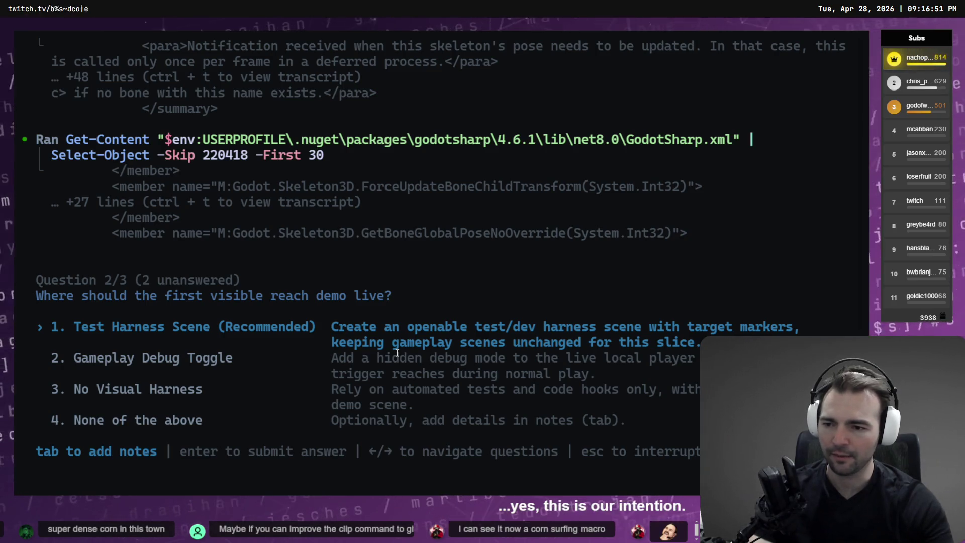
{"action": "key", "text": "Return"}
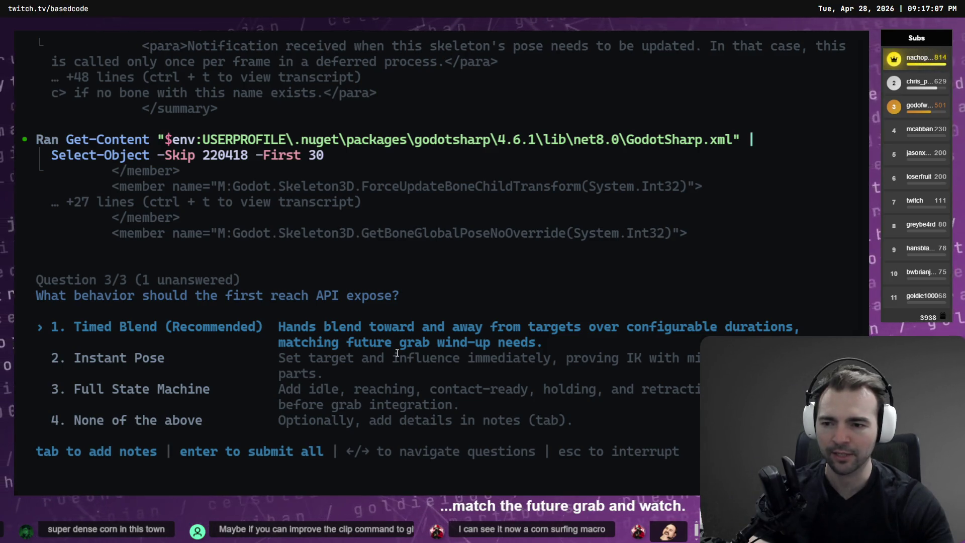
{"action": "key", "text": "Down"}
{"action": "key", "text": "Down"}
{"action": "key", "text": "Up"}
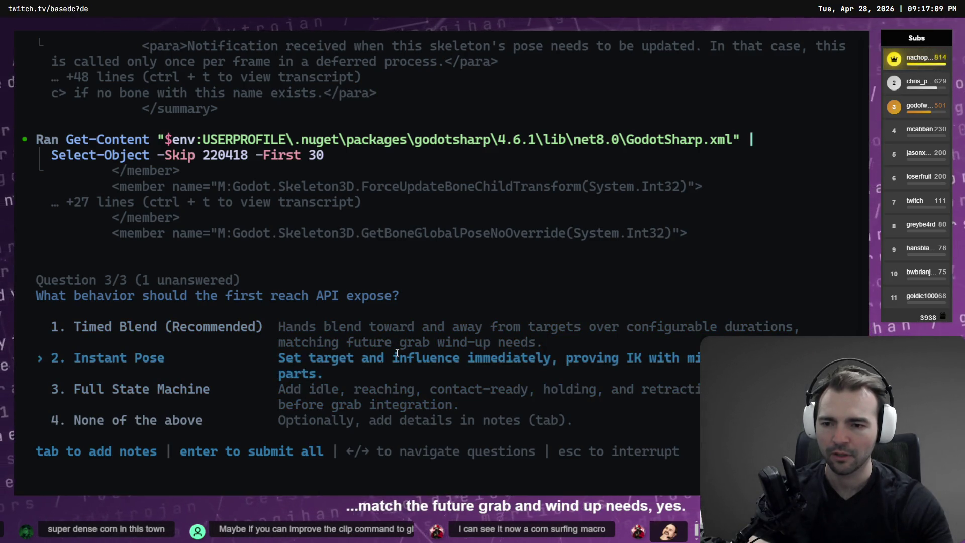
{"action": "key", "text": "Up"}
{"action": "key", "text": "Return"}
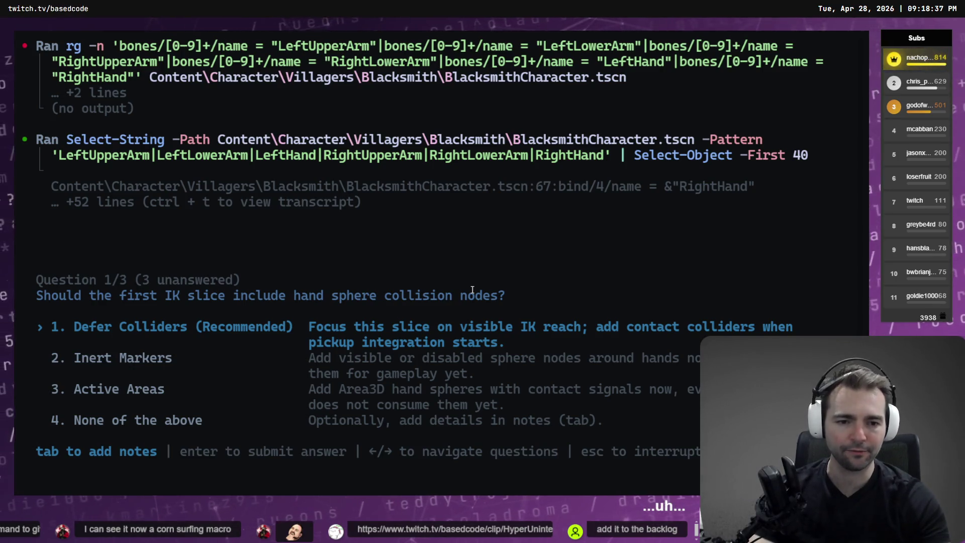
Step: Defer hand colliders and choose Network Ready for which avatars run IK
{"action": "key", "text": "Return"}
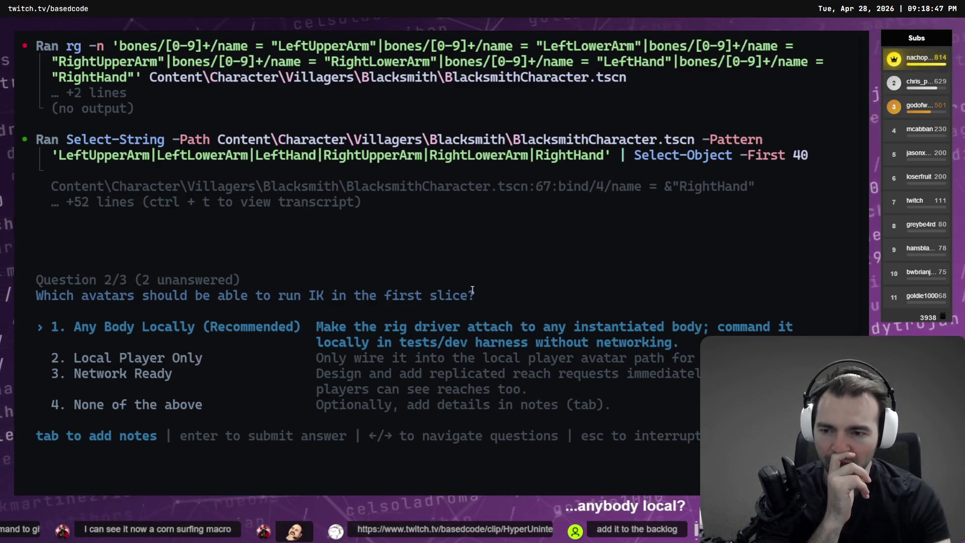
{"action": "key", "text": "Down"}
{"action": "key", "text": "Up"}
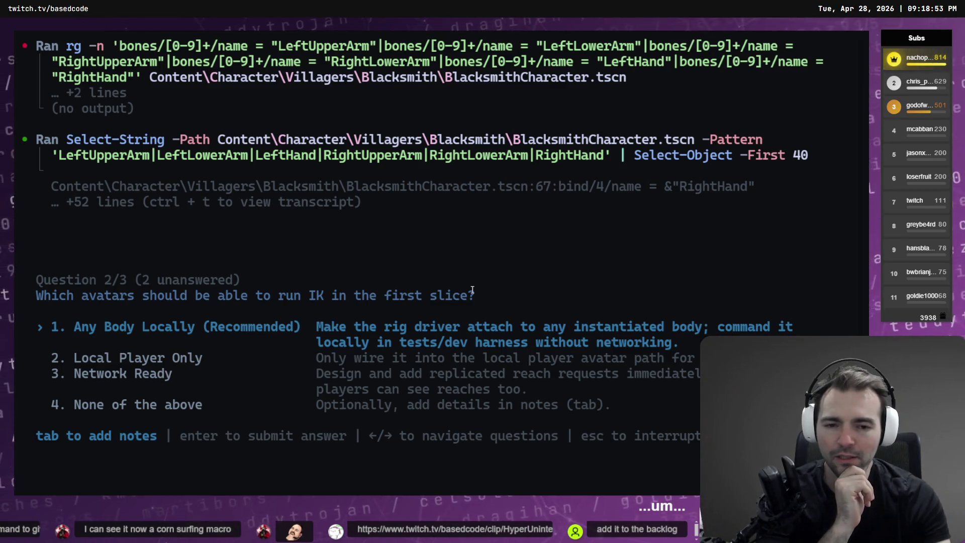
{"action": "key", "text": "Down"}
{"action": "key", "text": "Down"}
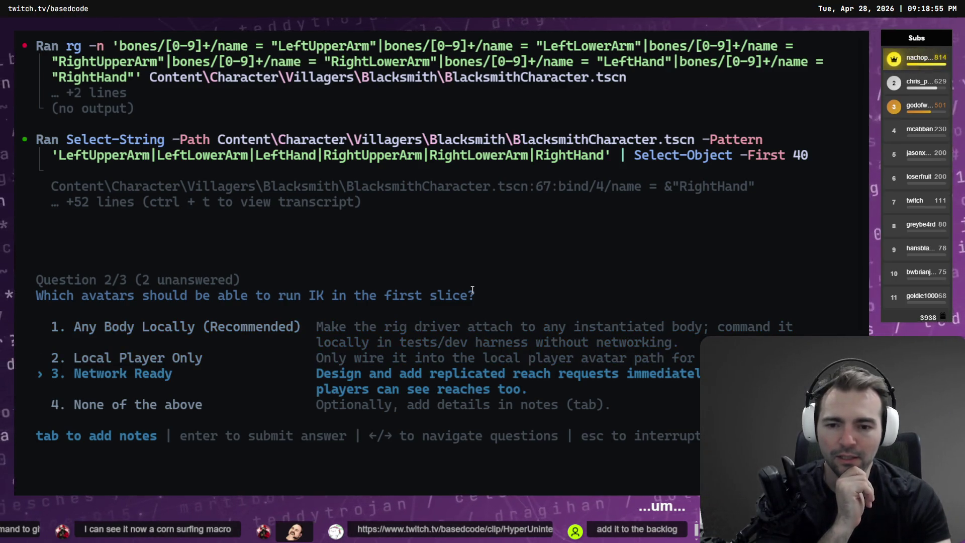
{"action": "key", "text": "Return"}
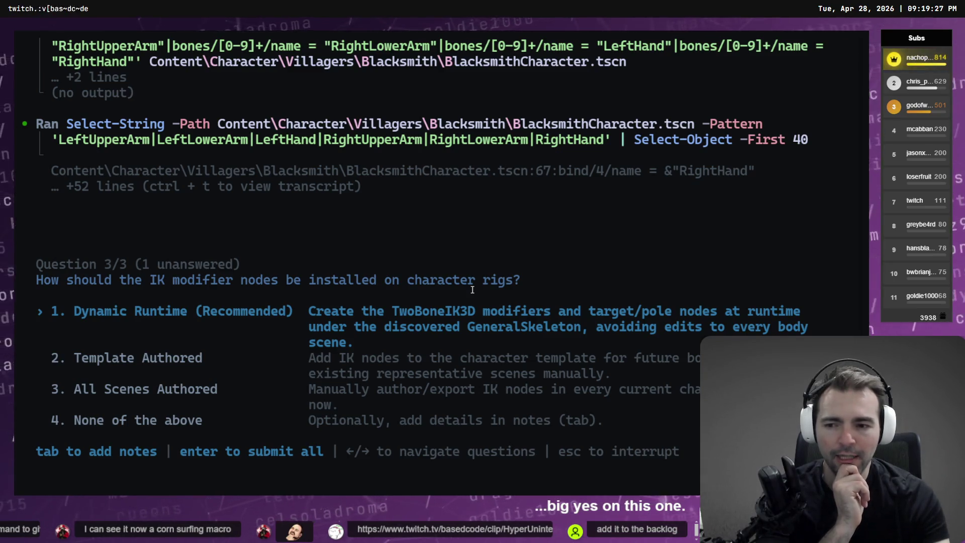
Step: Choose Dynamic Runtime installation of IK modifier nodes and submit all answers
{"action": "key", "text": "Return"}
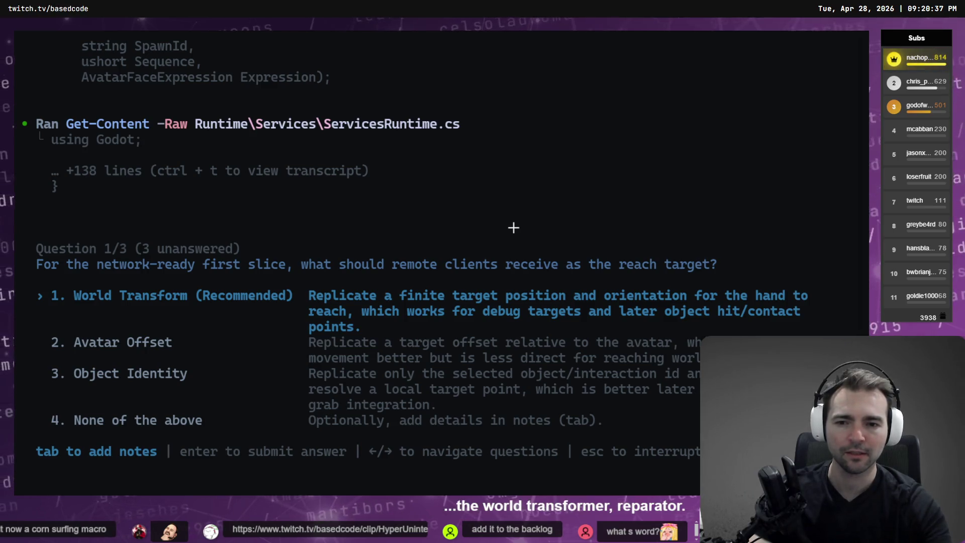
Step: Pick Object Identity as the remote reach target and Both Independent hand tracking
{"action": "key", "text": "Down"}
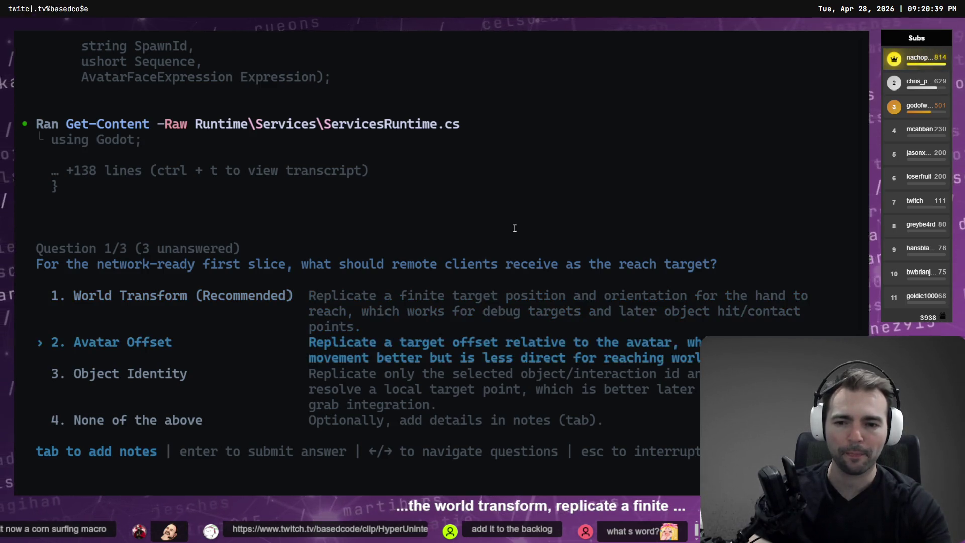
{"action": "key", "text": "Down"}
{"action": "key", "text": "Down"}
{"action": "key", "text": "Up"}
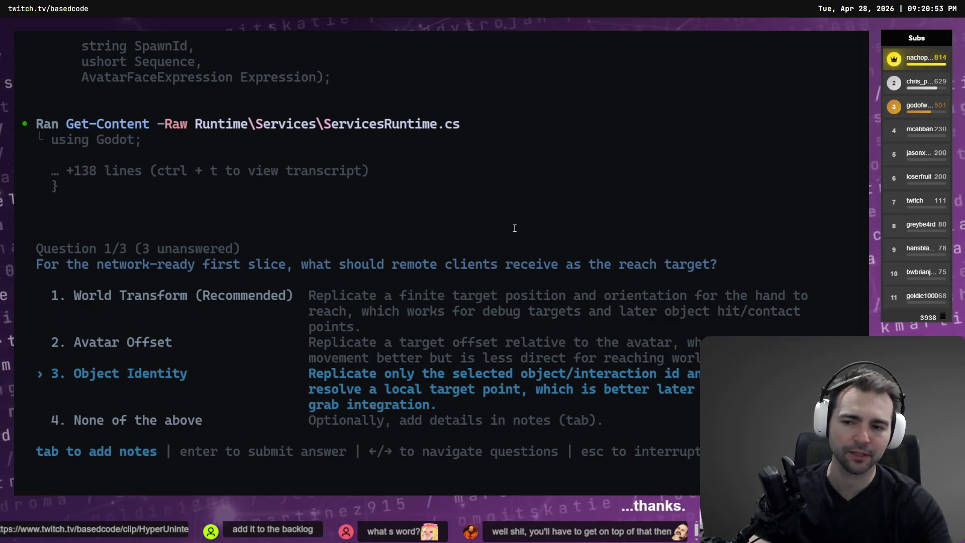
{"action": "key", "text": "Return"}
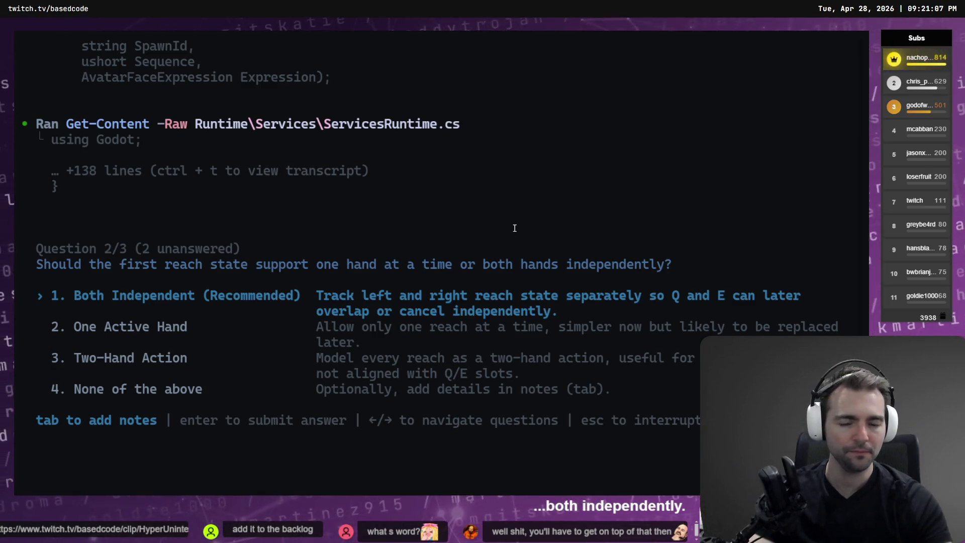
{"action": "key", "text": "Return"}
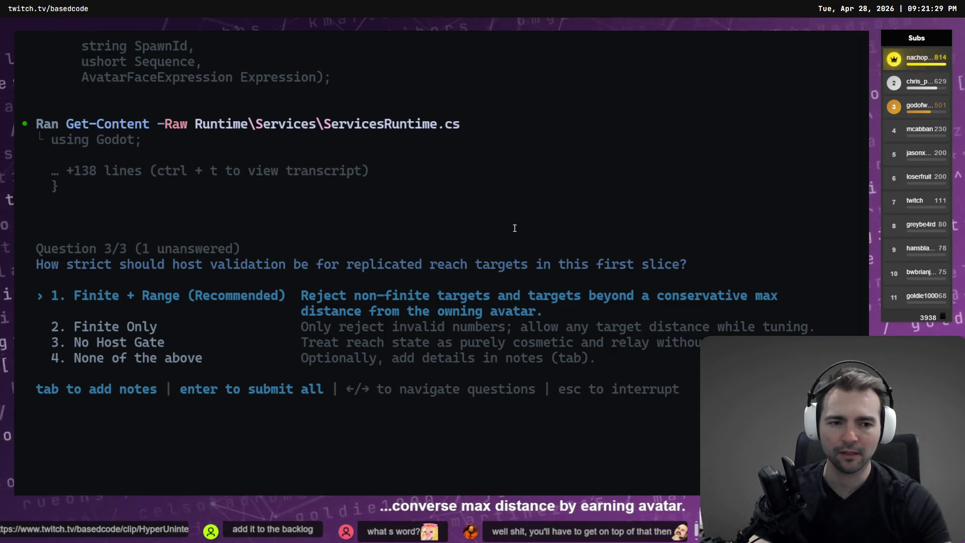
Step: Set host validation of reach targets to Finite Only and submit all answers
{"action": "key", "text": "Down"}
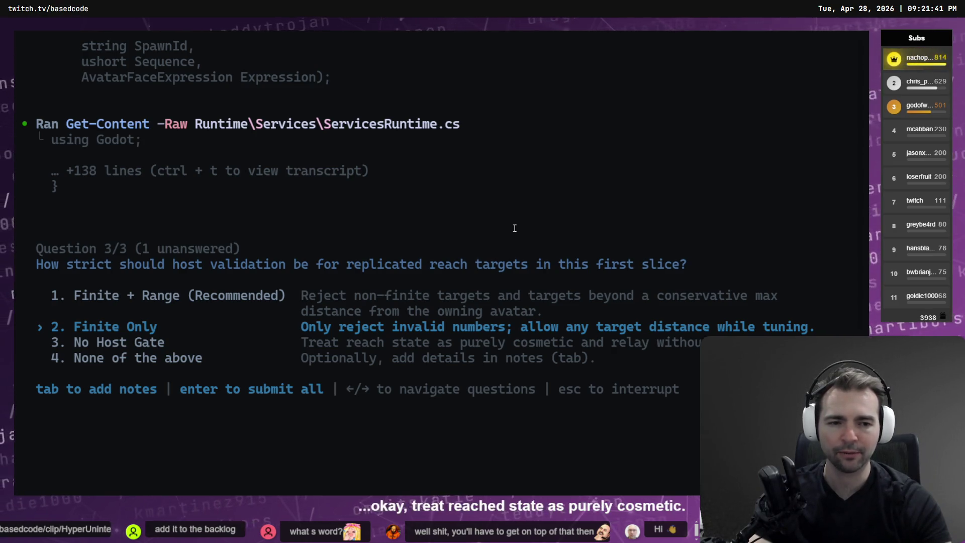
{"action": "key", "text": "Down"}
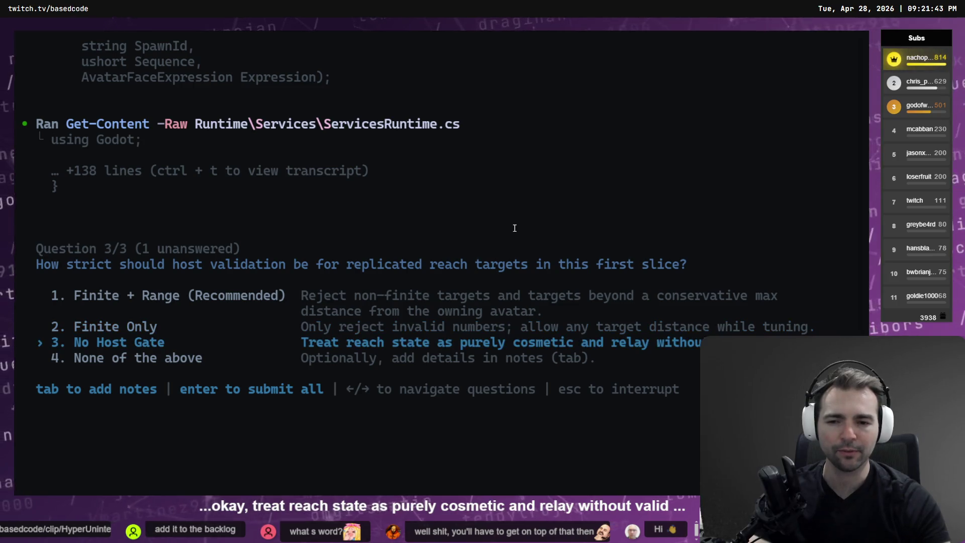
{"action": "key", "text": "Up"}
{"action": "key", "text": "Up"}
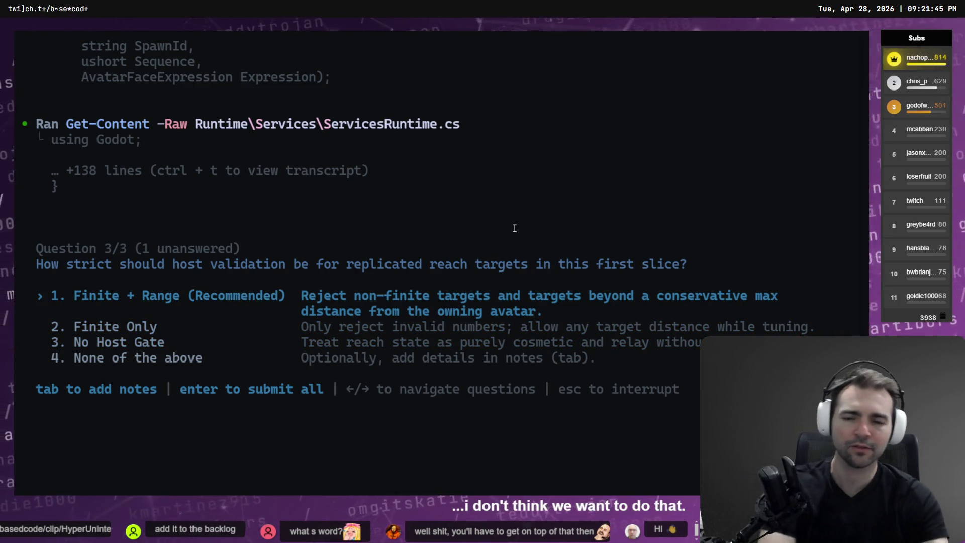
{"action": "key", "text": "Down"}
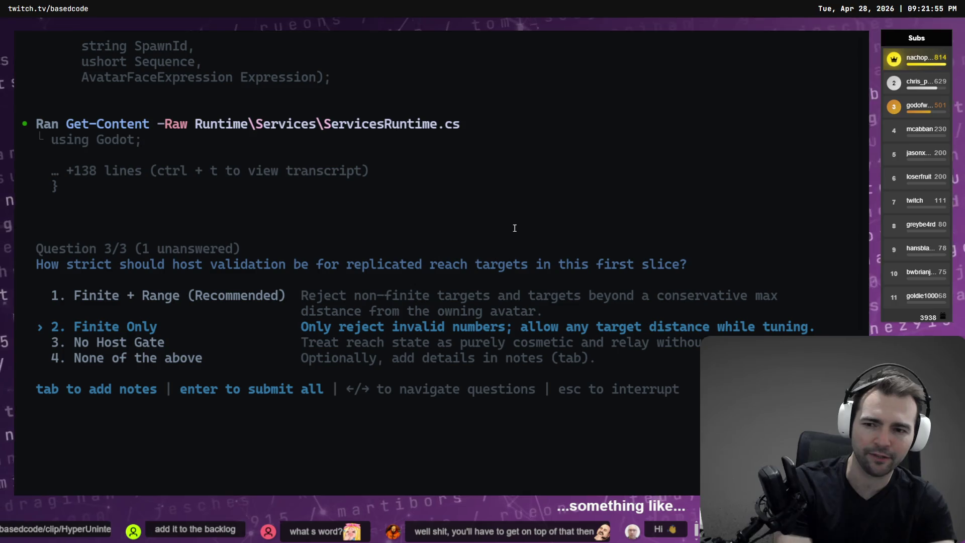
{"action": "key", "text": "Return"}
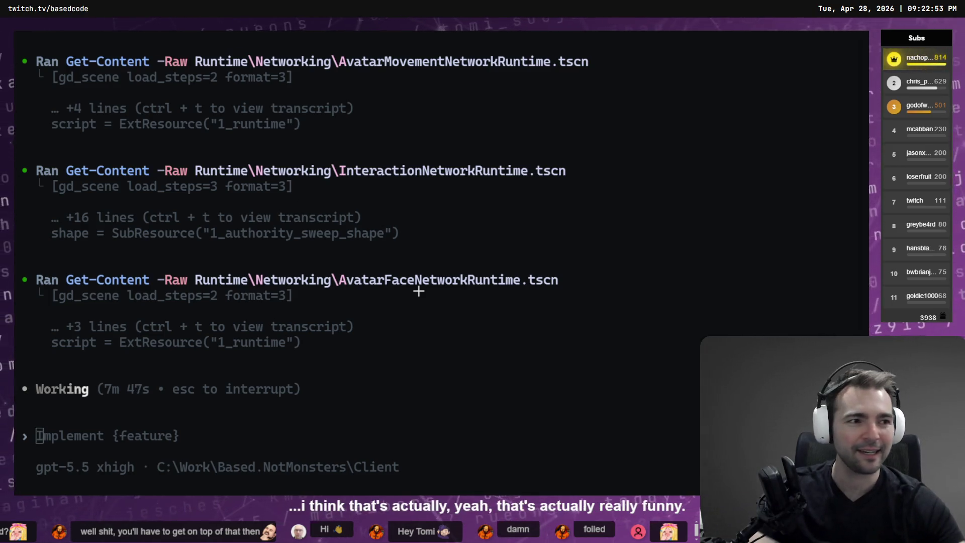
Step: Switch from the Codex terminal to the ChatGPT image chat in Chrome
{"action": "key", "text": "alt+Tab"}
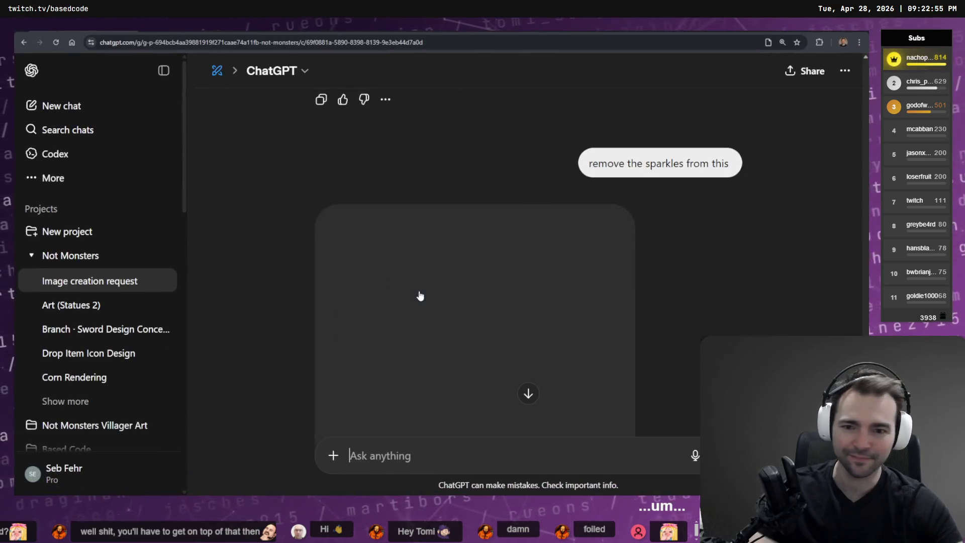
Step: Ask ChatGPT to 'remove the checkerboard and make a truly alpha transparent background' on the icon
{"action": "scroll", "coordinate": [740, 292], "scroll_direction": "down", "scroll_amount": 2}
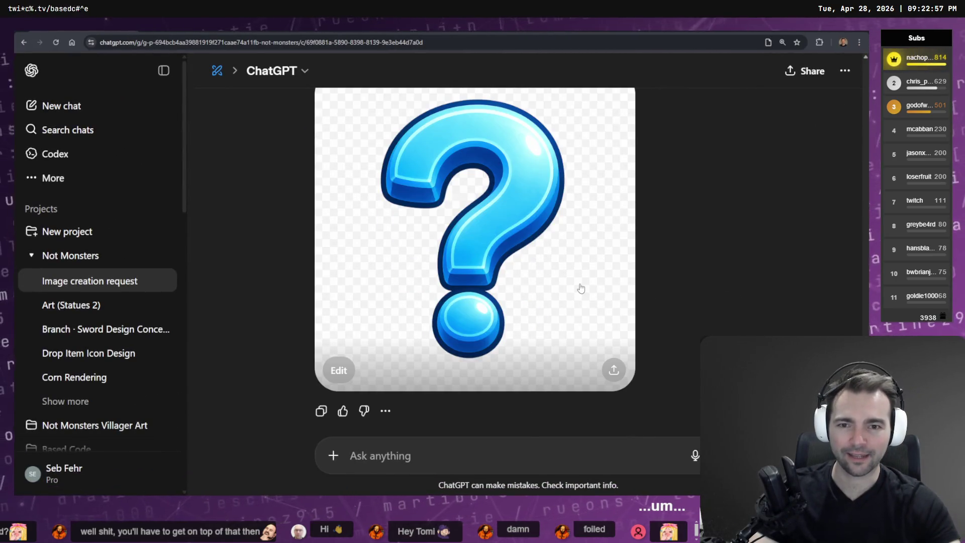
{"action": "left_click", "coordinate": [512, 257]}
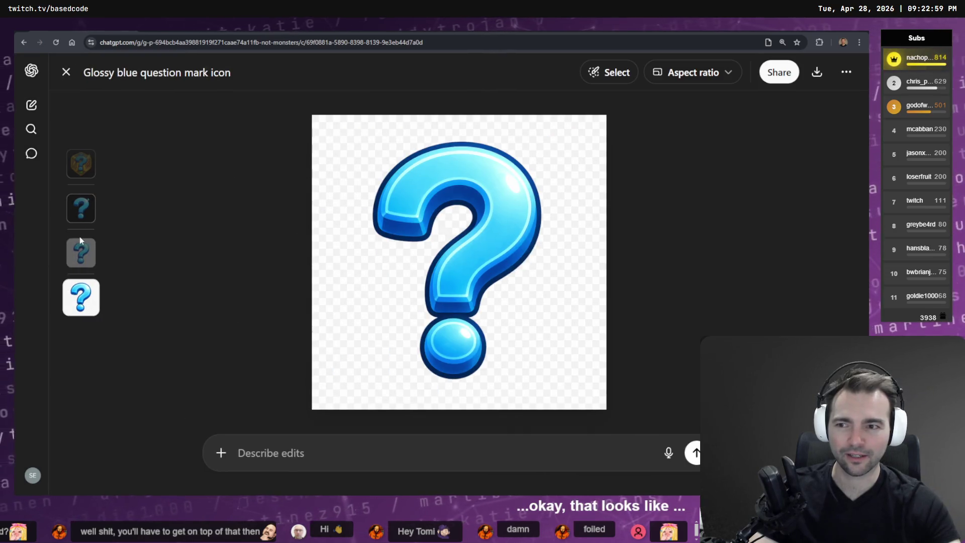
{"action": "left_click", "coordinate": [87, 220]}
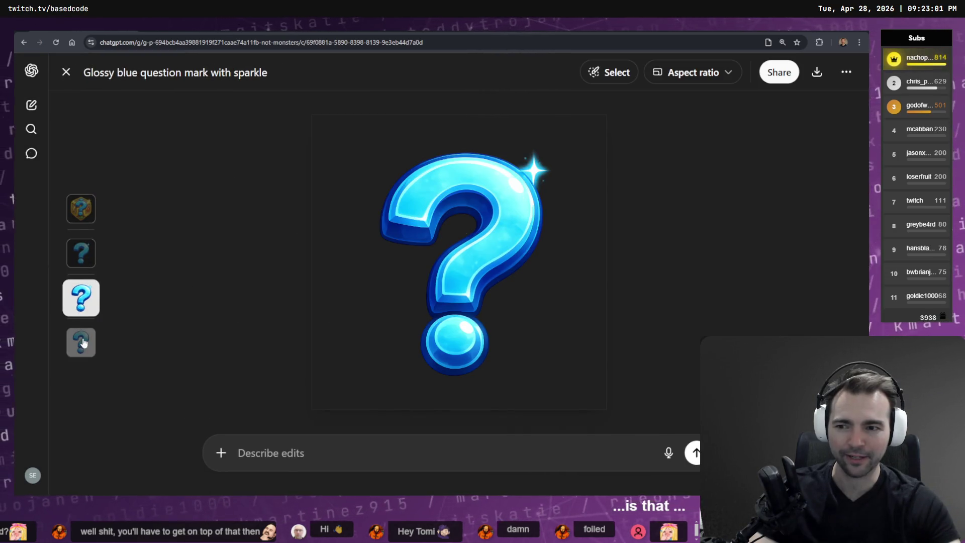
{"action": "left_click", "coordinate": [81, 339]}
{"action": "left_click", "coordinate": [420, 459]}
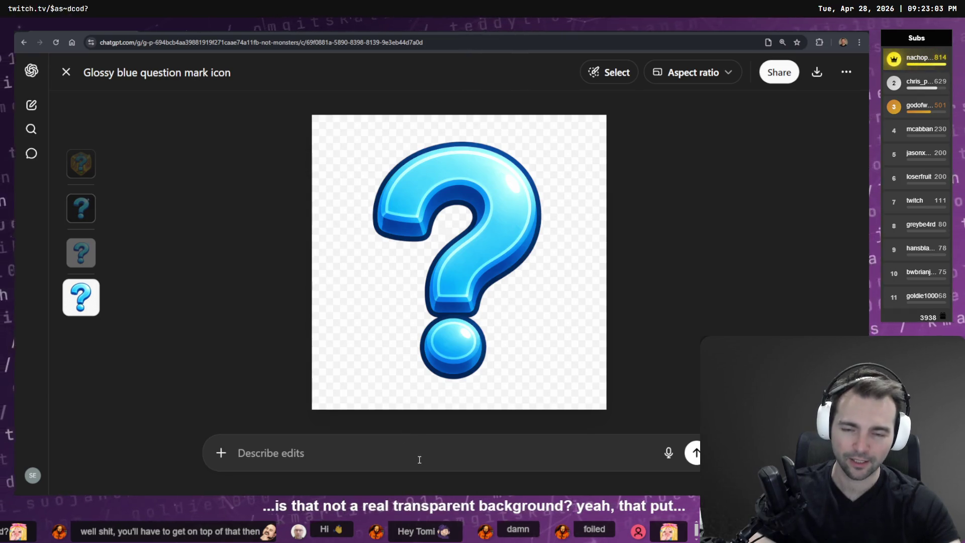
{"action": "type", "text": "remove the checkerboard and make"}
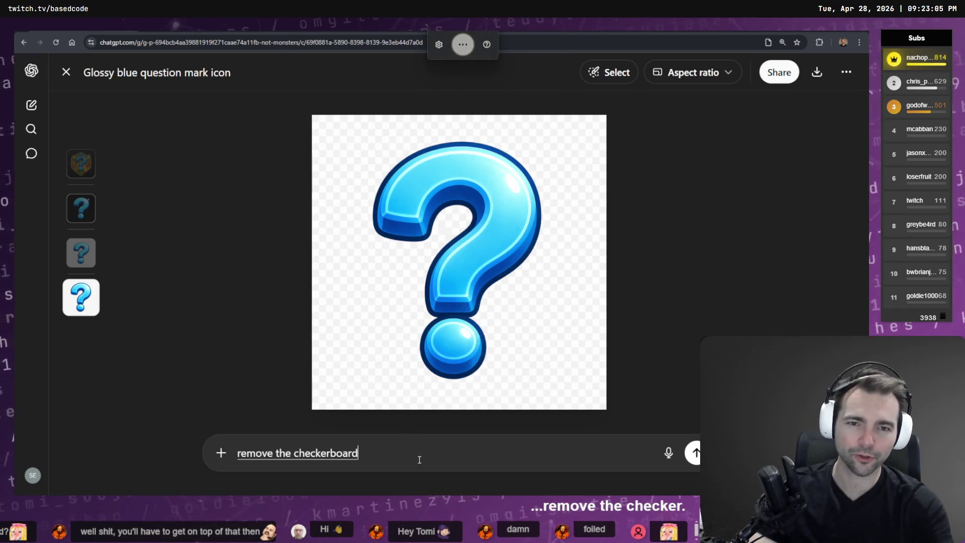
{"action": "type", "text": " a truly alpha transparent background."}
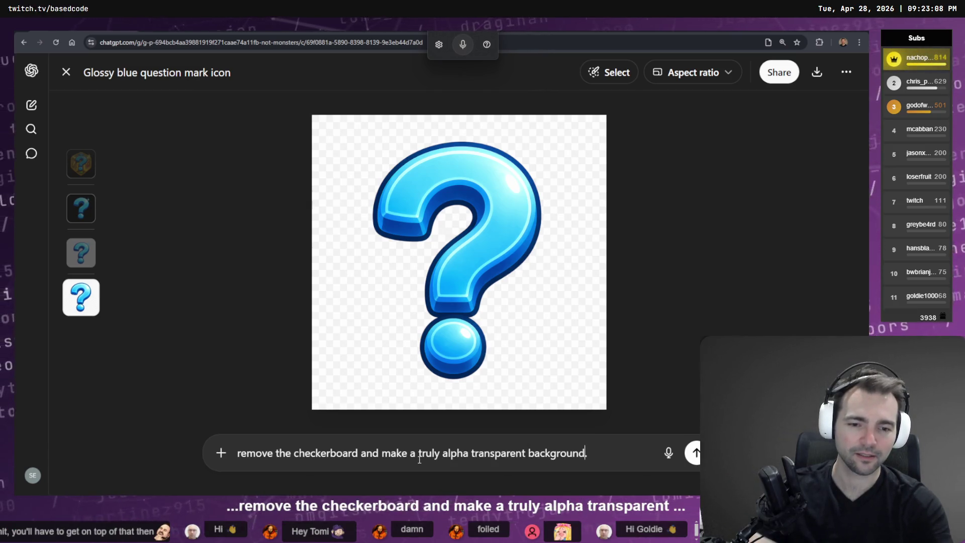
{"action": "key", "text": "Return"}
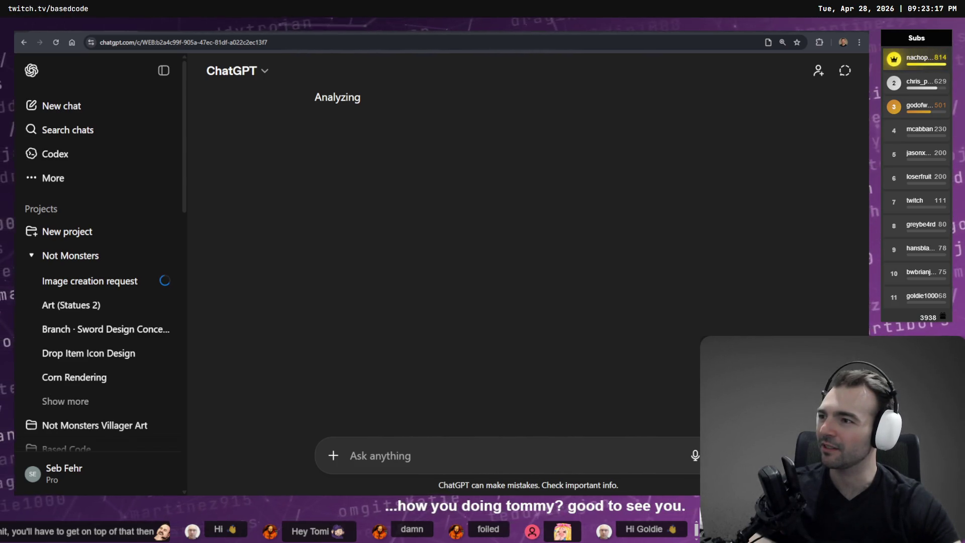
{"action": "key", "text": "alt+Tab"}
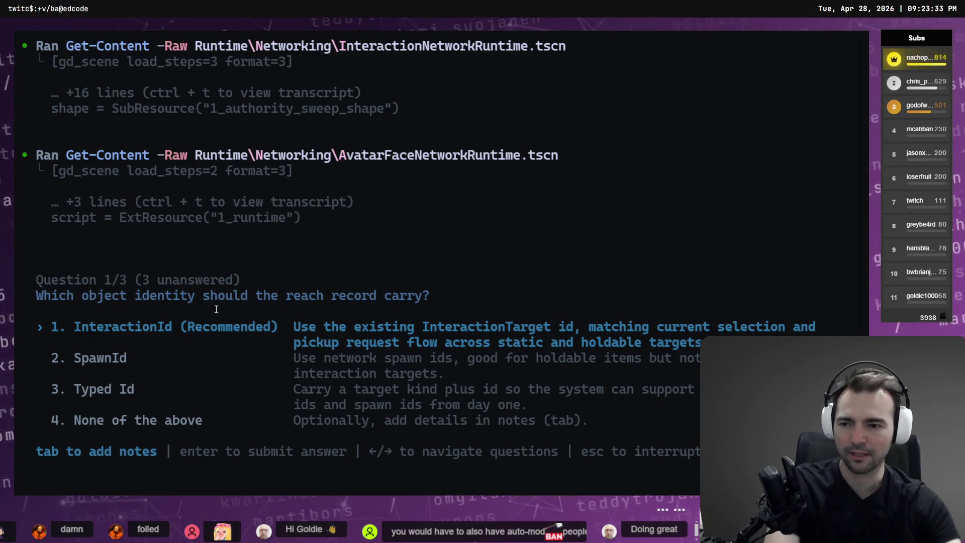
Step: Answer InteractionId, Target Origin and Retract/Ignore, then pick up the sword in the running game
{"action": "key", "text": "Return"}
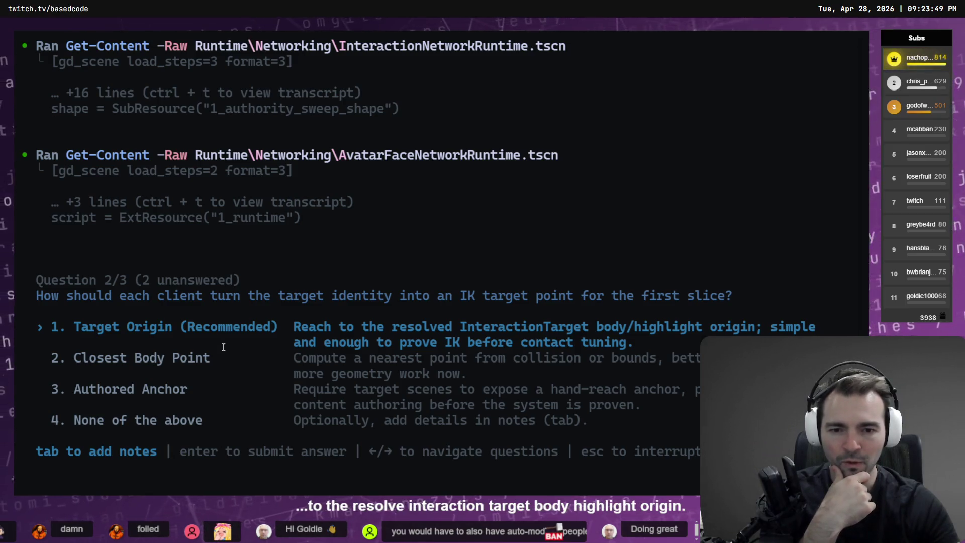
{"action": "key", "text": "Return"}
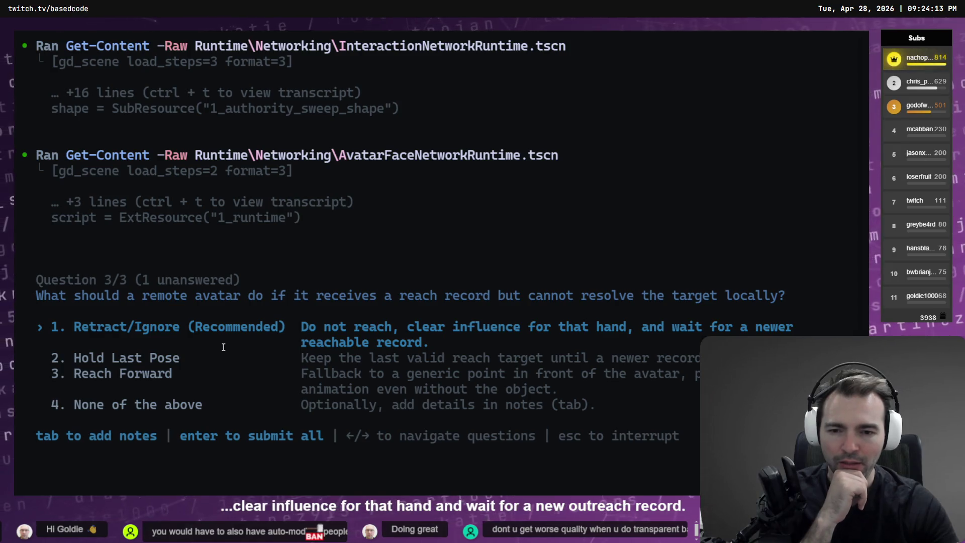
{"action": "key", "text": "Return"}
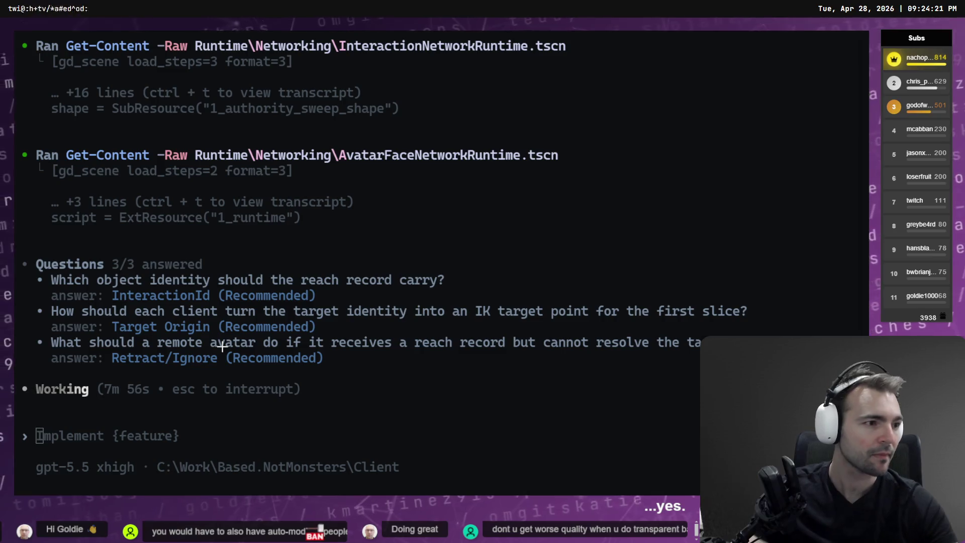
{"action": "key", "text": "alt+Tab"}
{"action": "key", "text": "e"}
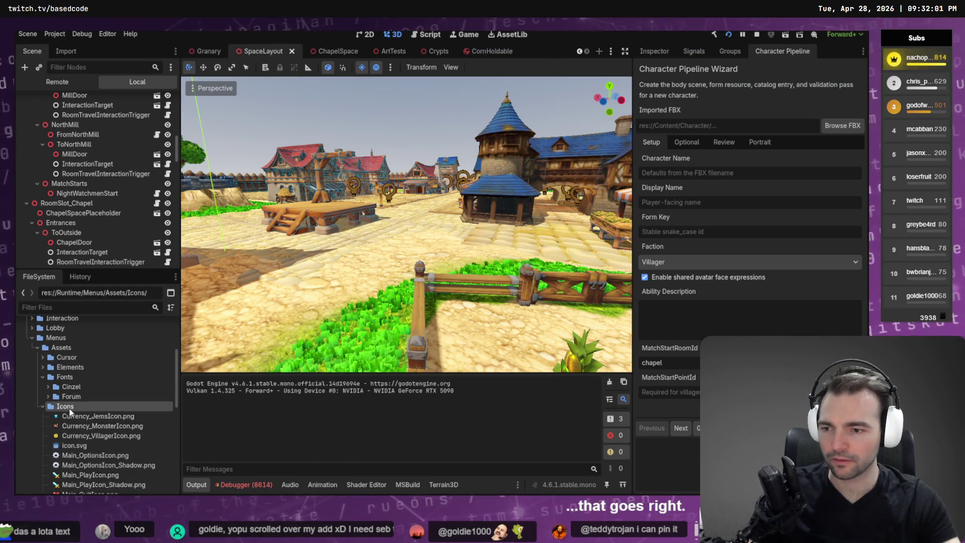
Step: Copy the Icons folder's absolute path from Godot's FileSystem dock
{"action": "right_click", "coordinate": [76, 405]}
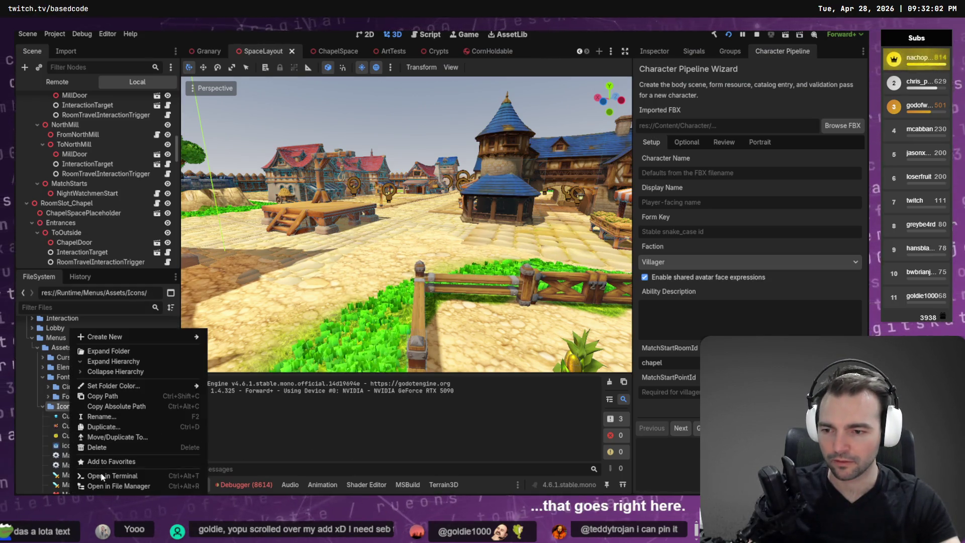
{"action": "left_click", "coordinate": [153, 404]}
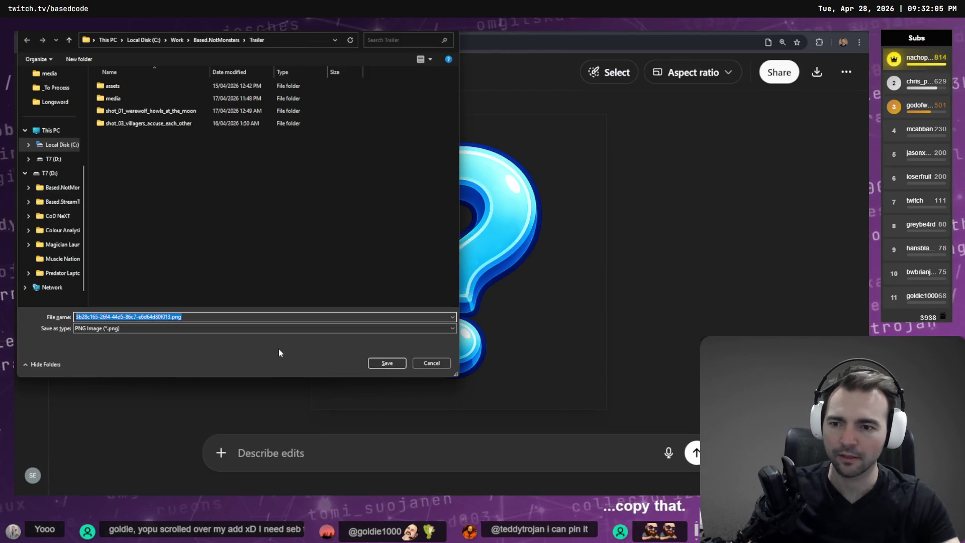
Step: Try entering the Icons path plus a Random-Character name, then clear the rejected file name
{"action": "key", "text": "Home"}
{"action": "type", "text": "C:/Work/Based.NotMonsters/Client/Runtime/Menus/Assets/Icons/"}
{"action": "type", "text": "\\"}
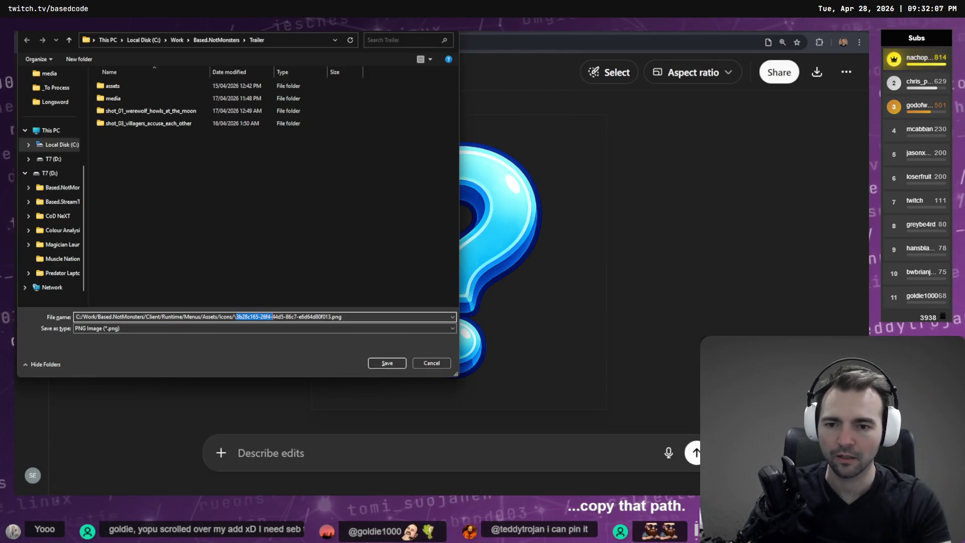
{"action": "key", "text": "ctrl+shift+Right"}
{"action": "type", "text": "raon"}
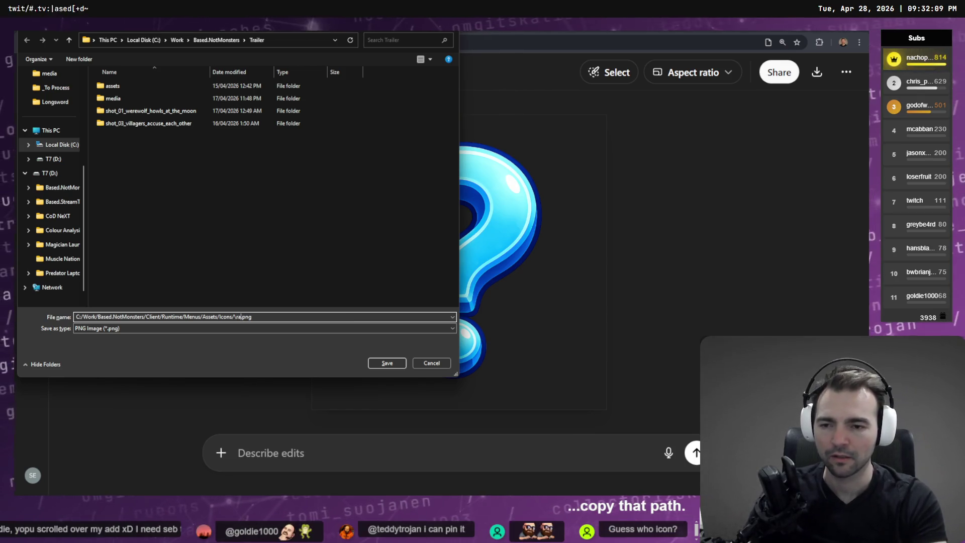
{"action": "key", "text": "BackSpace"}
{"action": "key", "text": "BackSpace"}
{"action": "key", "text": "BackSpace"}
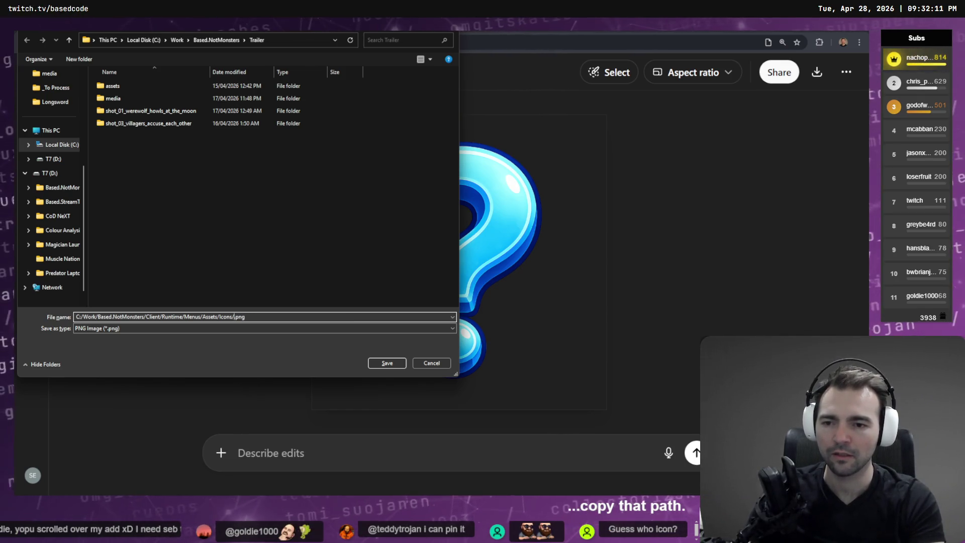
{"action": "type", "text": "Random-Charactge"}
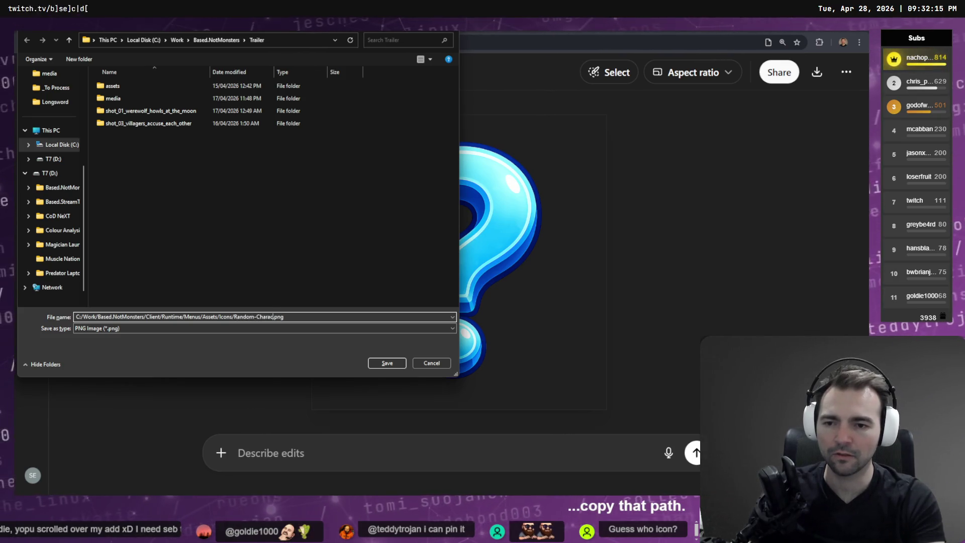
{"action": "key", "text": "Return"}
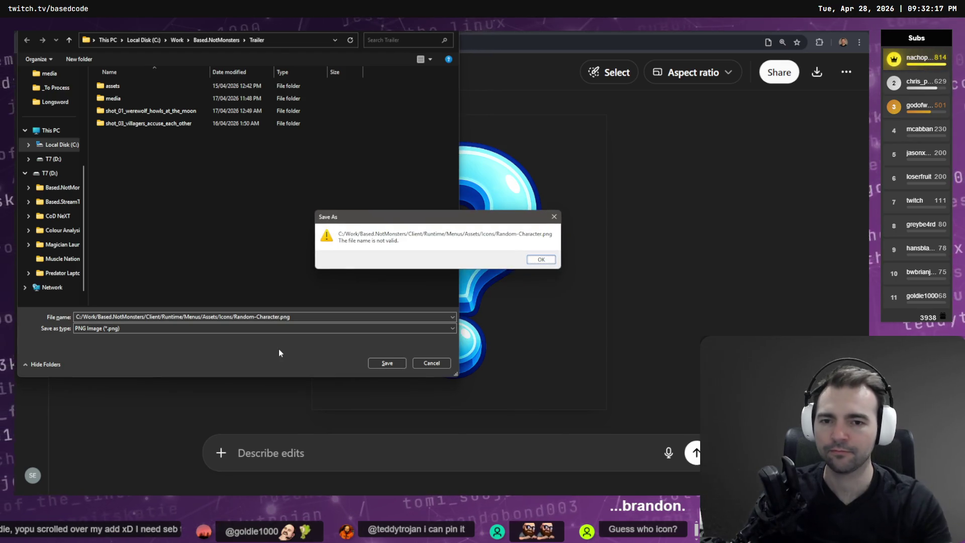
{"action": "key", "text": "Return"}
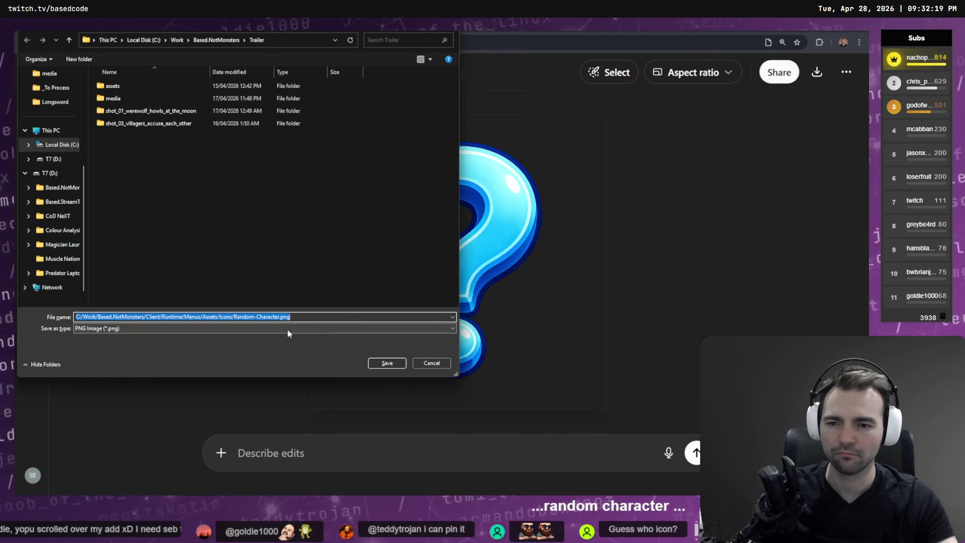
{"action": "key", "text": "End"}
{"action": "key", "text": "shift+Left"}
{"action": "key", "text": "shift+Left"}
{"action": "key", "text": "shift+Left"}
{"action": "key", "text": "ctrl+a"}
{"action": "key", "text": "ctrl+c"}
{"action": "key", "text": "BackSpace"}
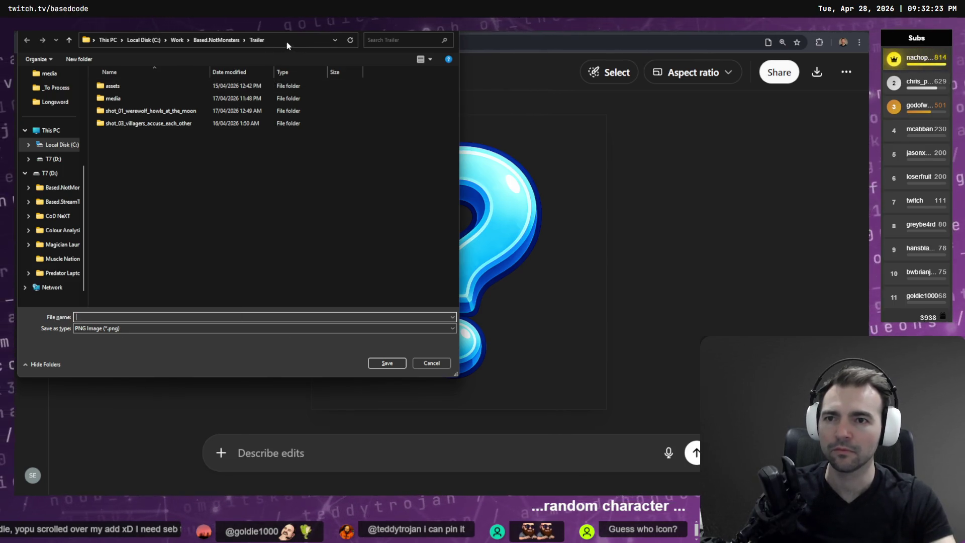
Step: Navigate to the Icons folder and save the image as Random-Character.png
{"action": "left_click", "coordinate": [286, 40]}
{"action": "key", "text": "ctrl+v"}
{"action": "key", "text": "Return"}
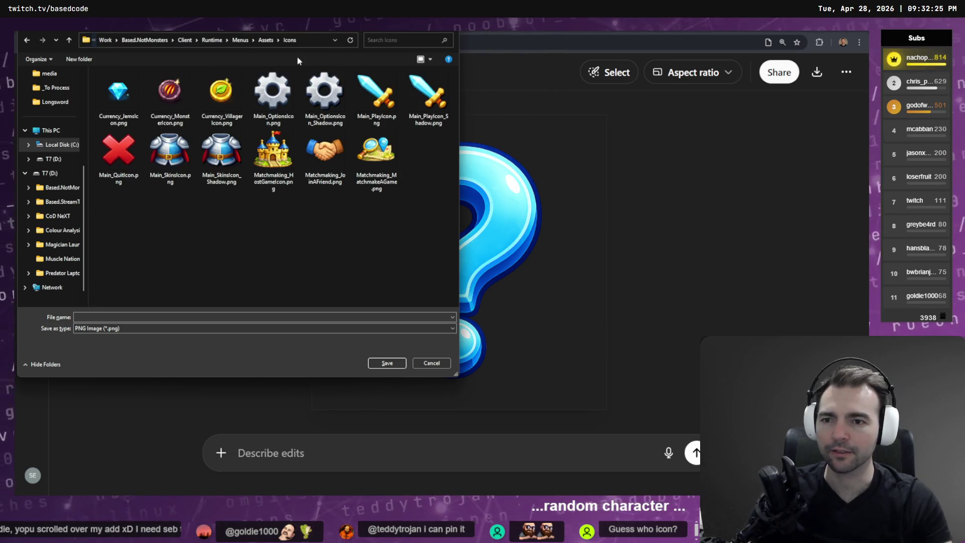
{"action": "key", "text": "super+v"}
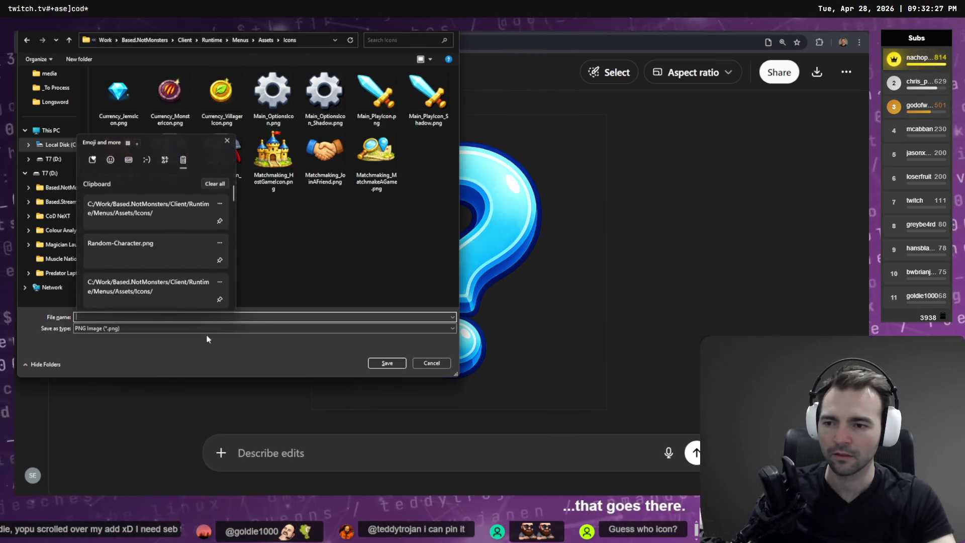
{"action": "left_click", "coordinate": [135, 246]}
{"action": "key", "text": "Return"}
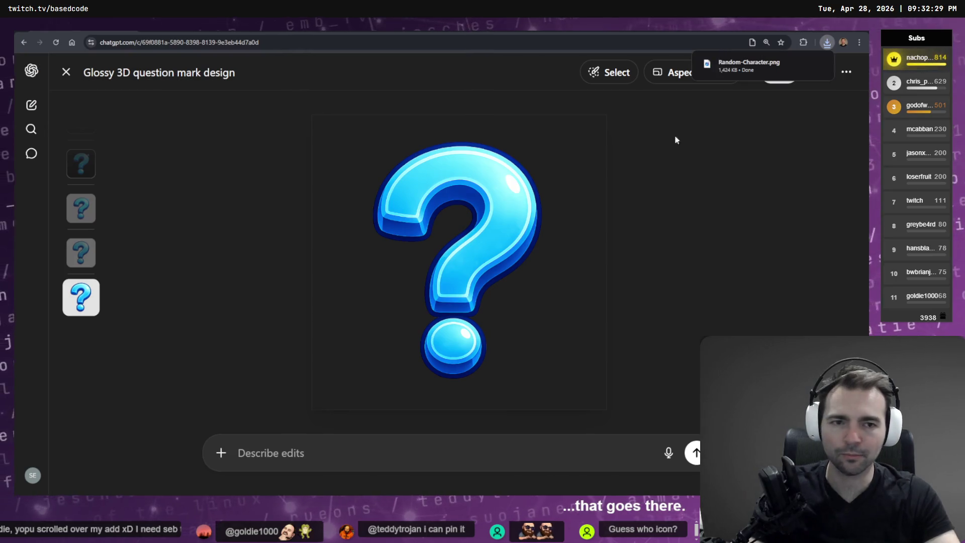
Step: Return to the terminal and open a new PowerShell pane beside Codex's plan
{"action": "key", "text": "alt+Tab"}
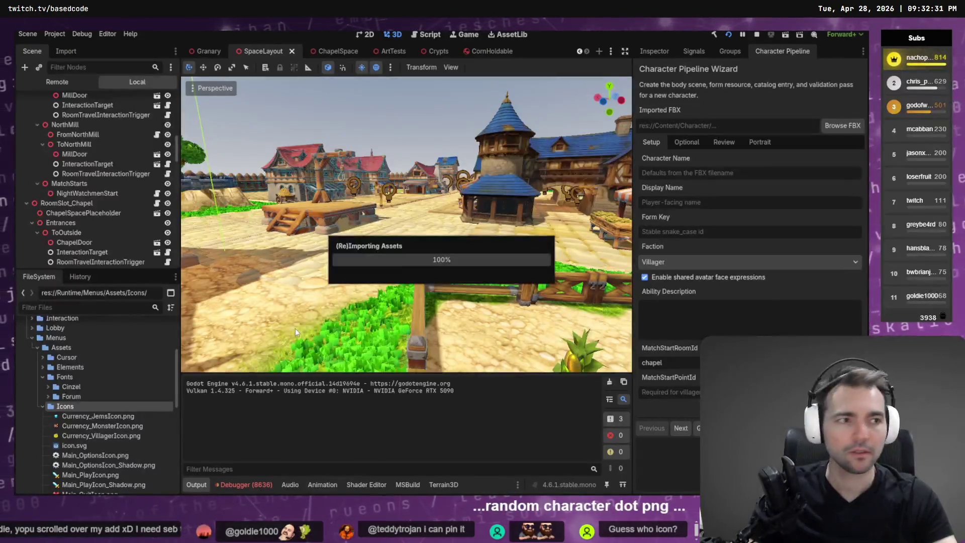
{"action": "key", "text": "alt+Tab"}
{"action": "key", "text": "alt+shift+d"}
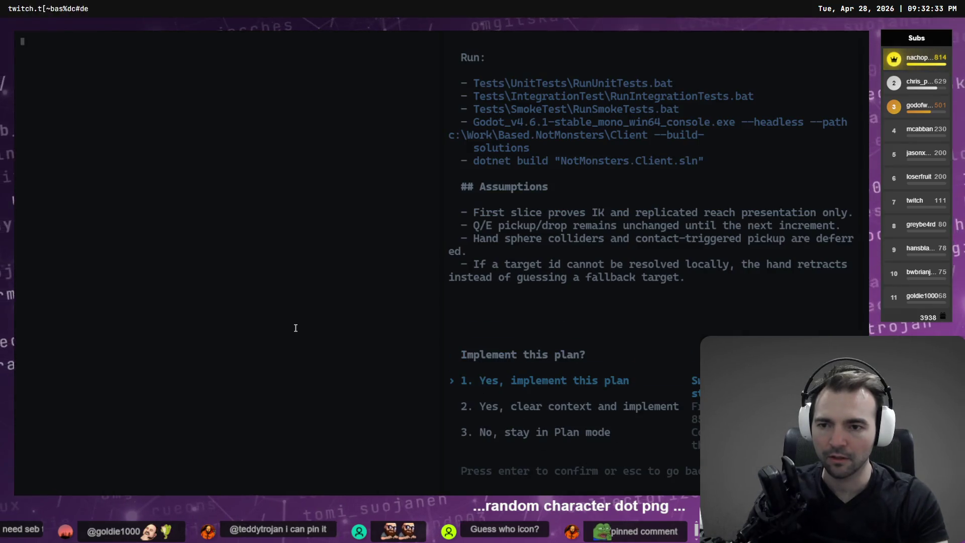
Step: Launch a new Codex session from the Client folder
{"action": "type", "text": "cd .\\Client\\"}
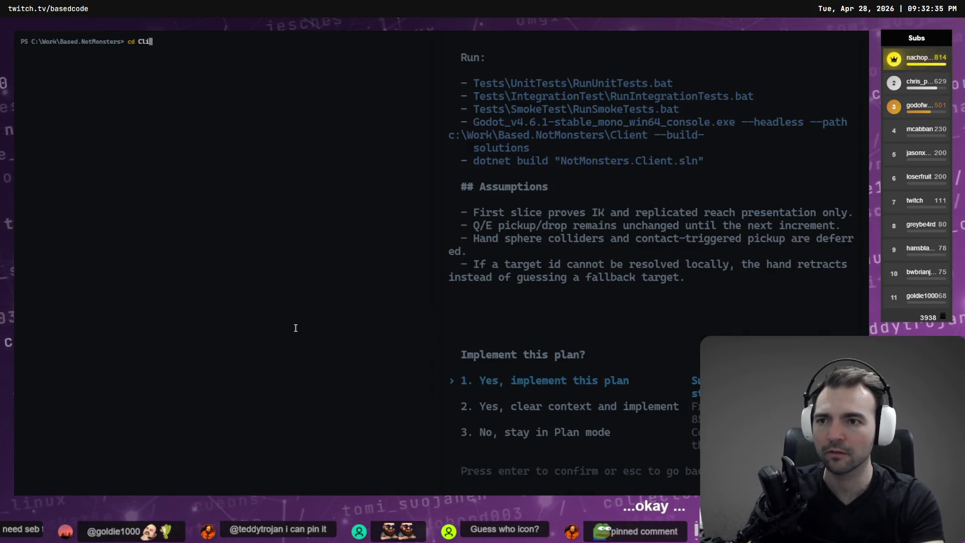
{"action": "key", "text": "Return"}
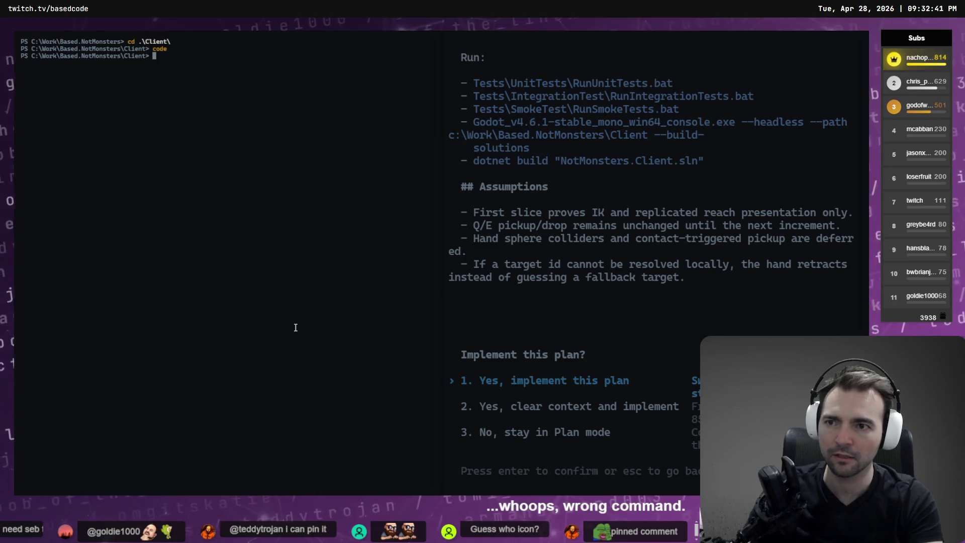
{"action": "type", "text": "codex"}
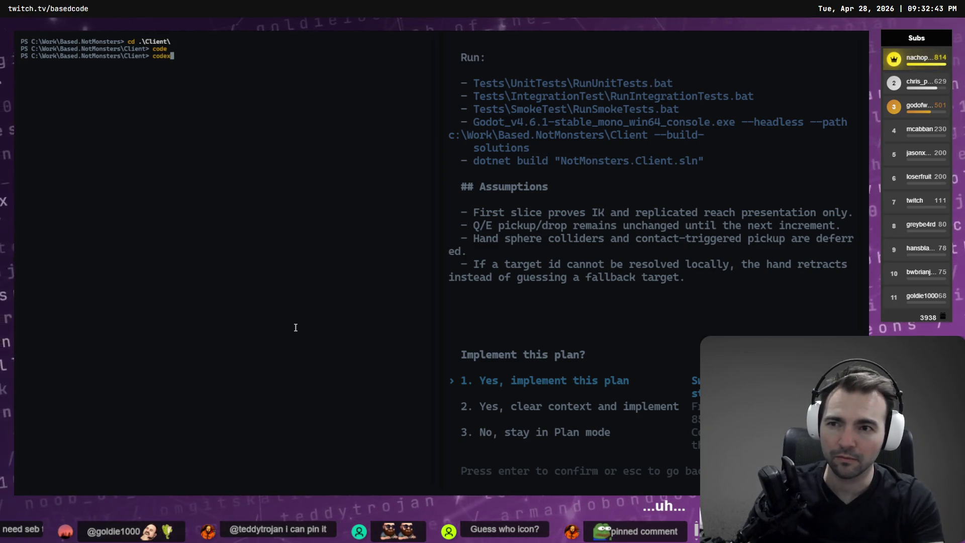
{"action": "key", "text": "Return"}
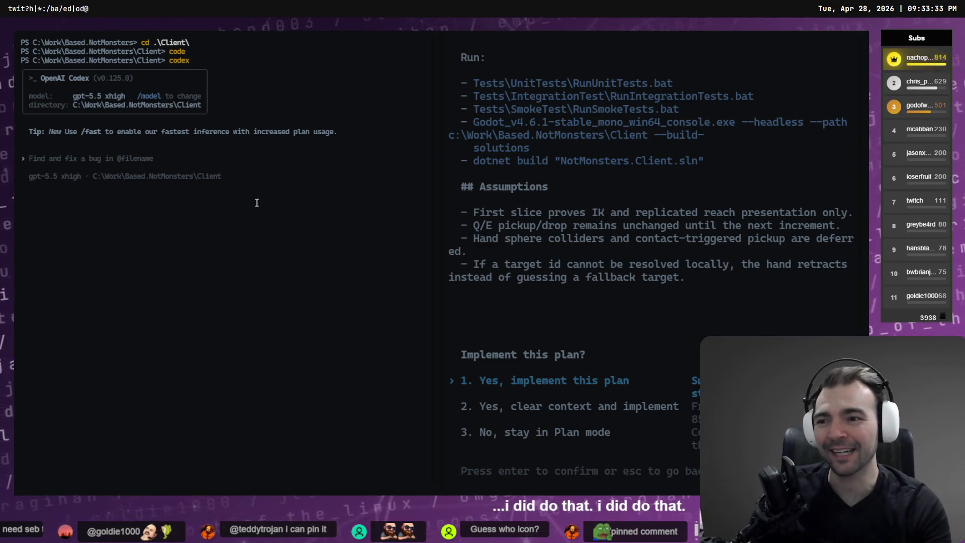
Step: Attach Random-Character.png and begin a prompt about selecting a random character from the UI
{"action": "type", "text": "@"}
{"action": "key", "text": "ctrl+v"}
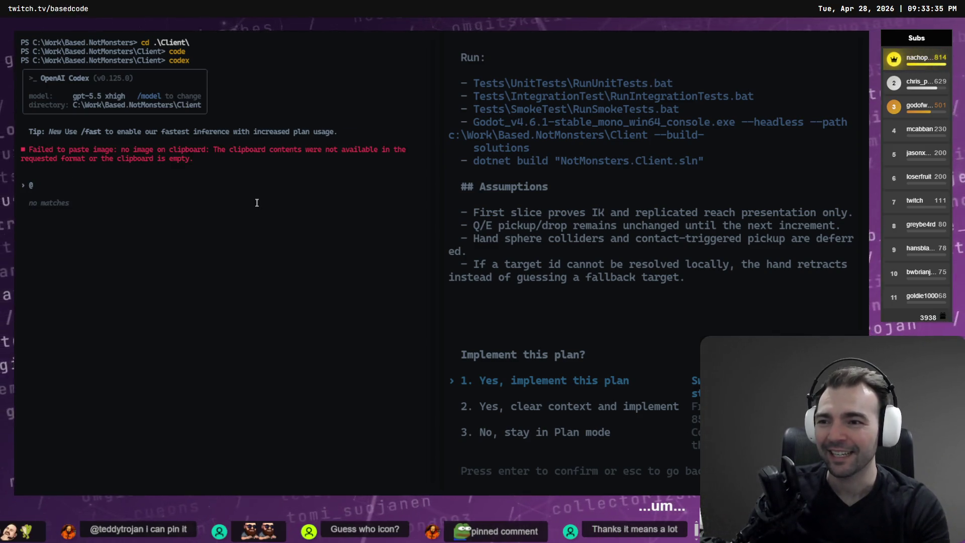
{"action": "type", "text": "Random-Character.png"}
{"action": "key", "text": "Tab"}
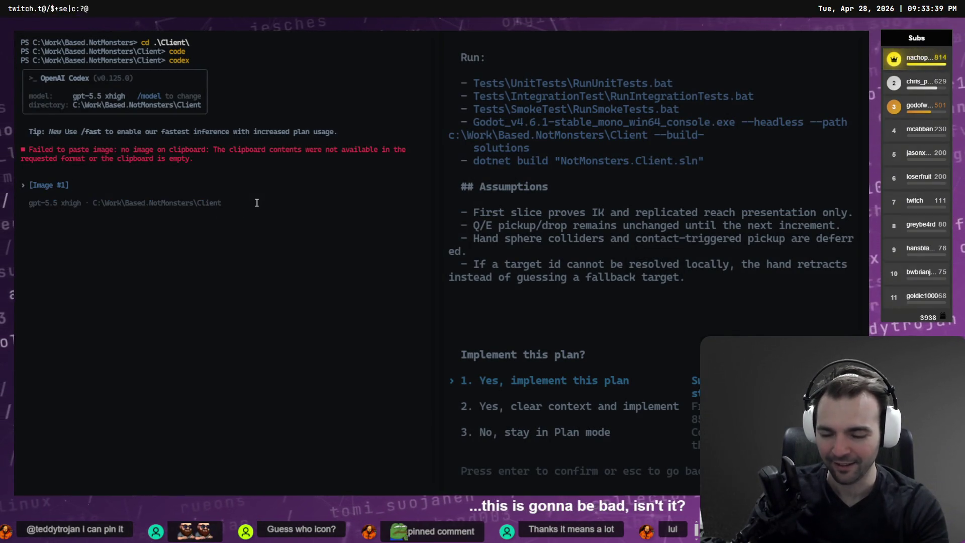
{"action": "type", "text": "cently "}
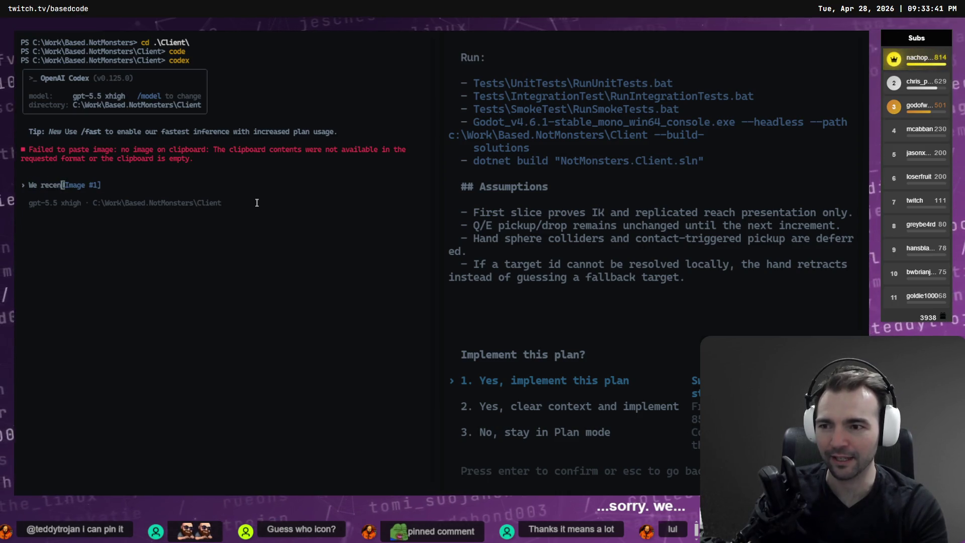
{"action": "type", "text": "introduce "}
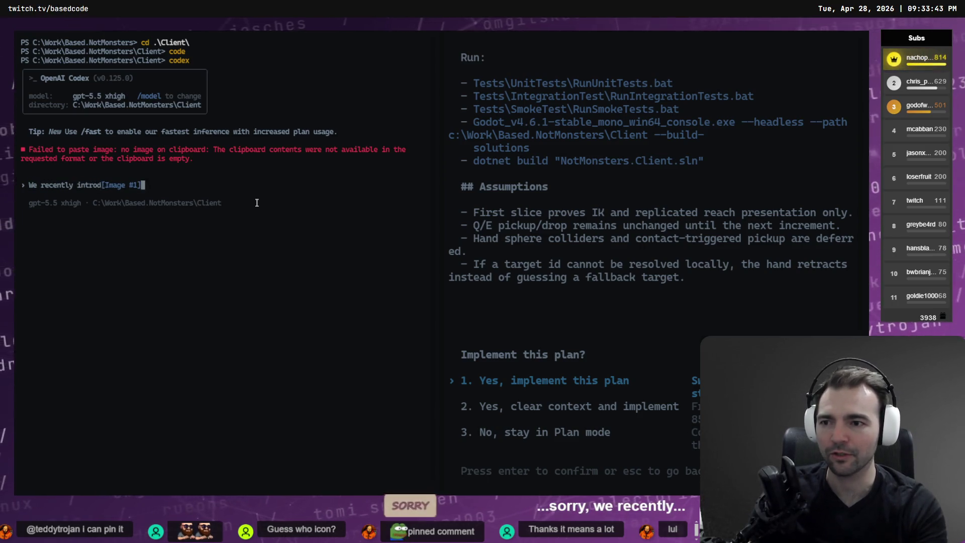
{"action": "type", "text": "features into the pro"}
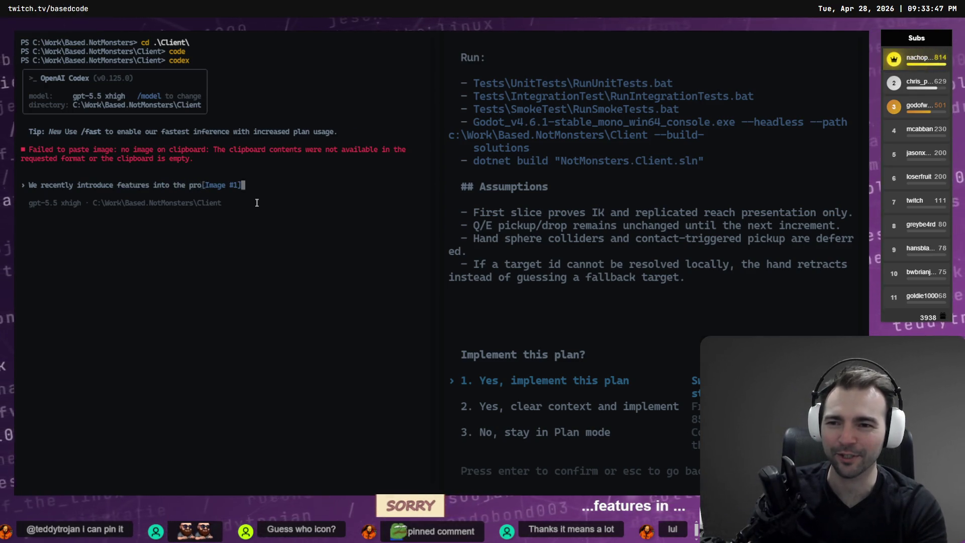
{"action": "type", "text": "ject wherem,"}
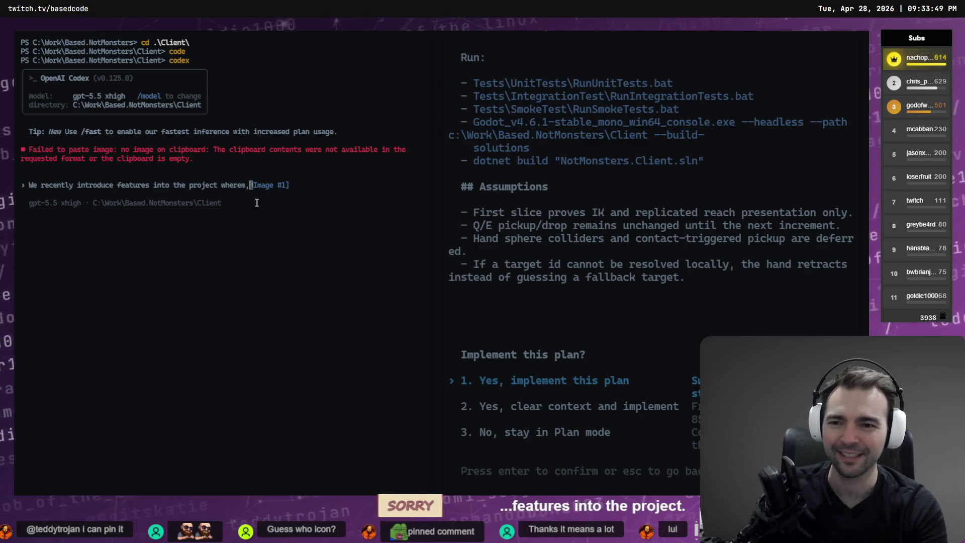
{"action": "key", "text": "BackSpace"}
{"action": "key", "text": "BackSpace"}
{"action": "type", "text": "we "}
{"action": "type", "text": "support s"}
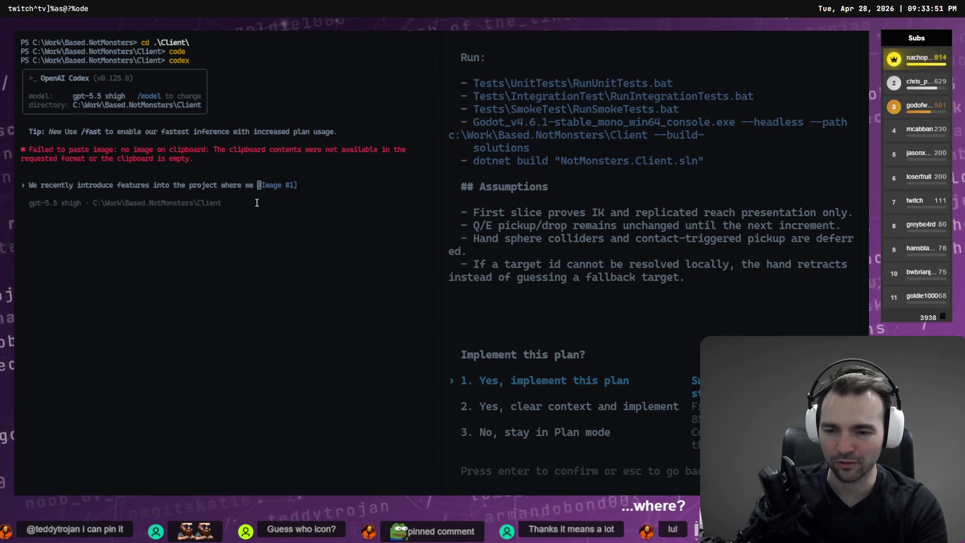
{"action": "type", "text": "electing a random character. On the UI, we have"}
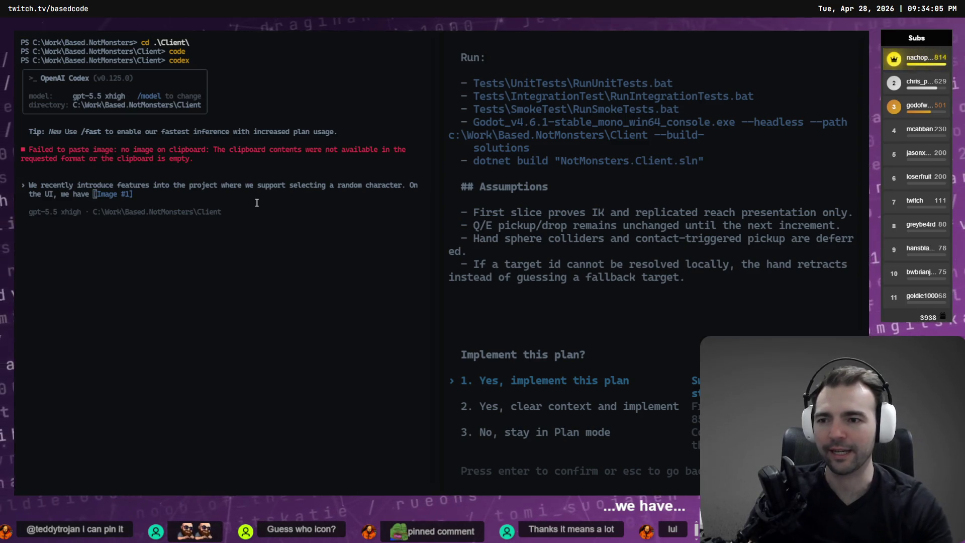
{"action": "key", "text": "alt+Tab"}
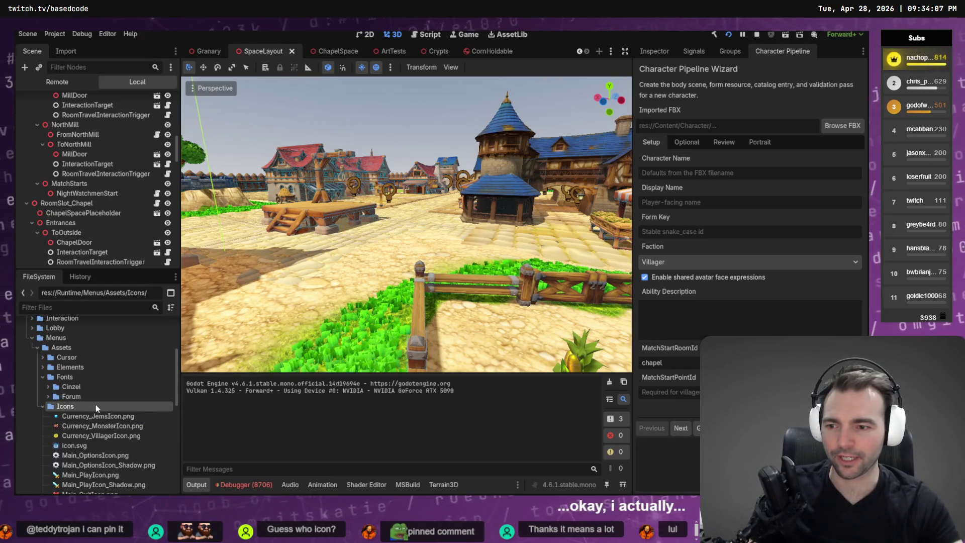
Step: Rename the icon file Random-Character.png to Random_Character.png
{"action": "scroll", "coordinate": [96, 407], "scroll_direction": "down", "scroll_amount": 5}
{"action": "left_click", "coordinate": [97, 428]}
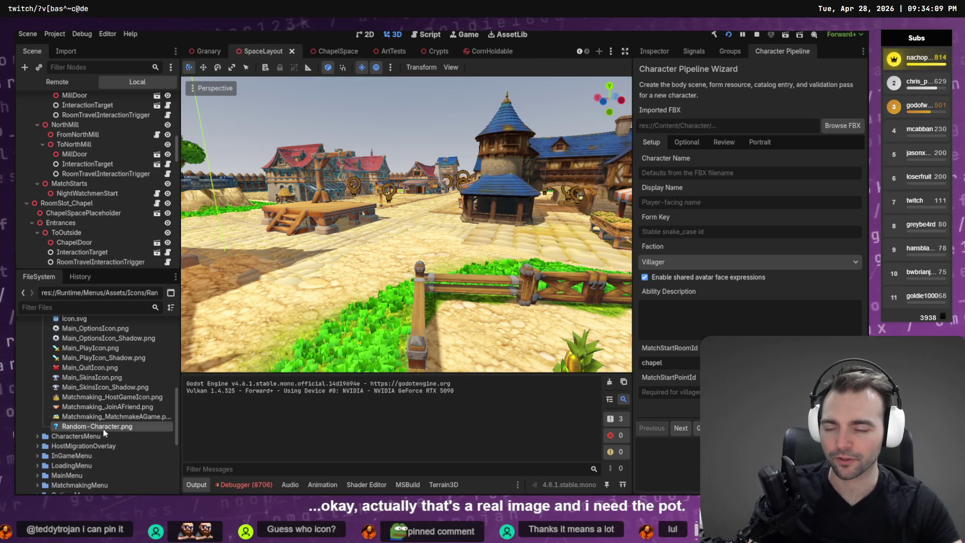
{"action": "left_click", "coordinate": [90, 427]}
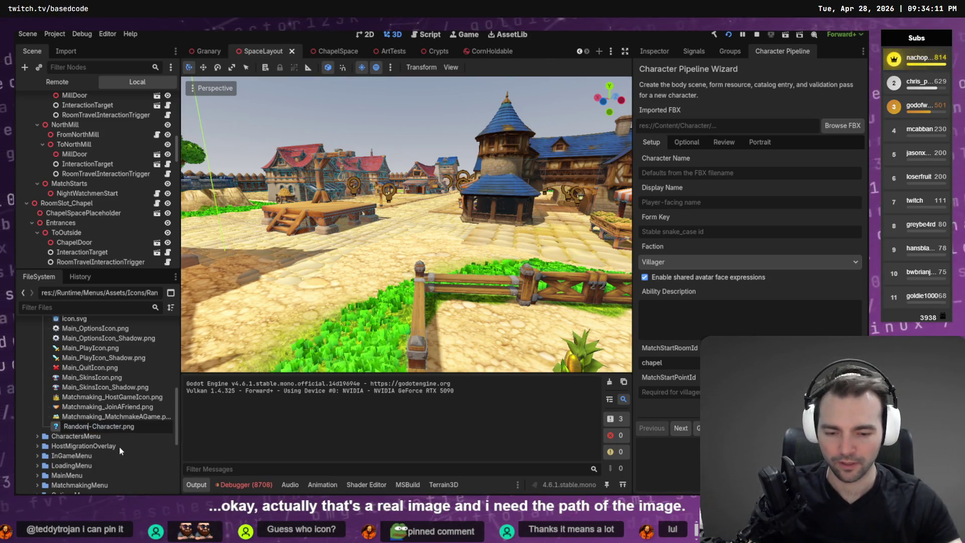
{"action": "key", "text": "Delete"}
{"action": "type", "text": "_"}
{"action": "key", "text": "Return"}
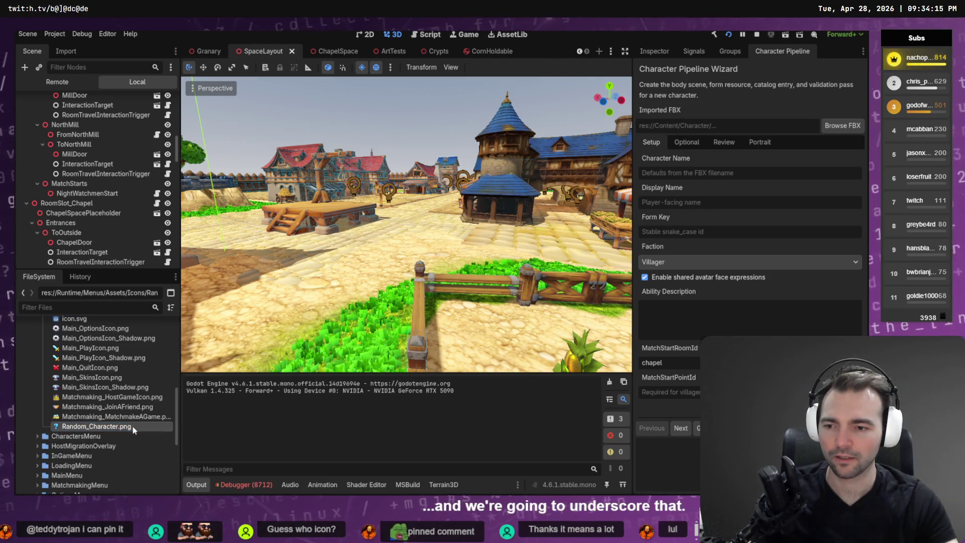
Step: Copy the absolute path of Random_Character.png for the Codex prompt
{"action": "right_click", "coordinate": [133, 430]}
{"action": "left_click", "coordinate": [212, 376]}
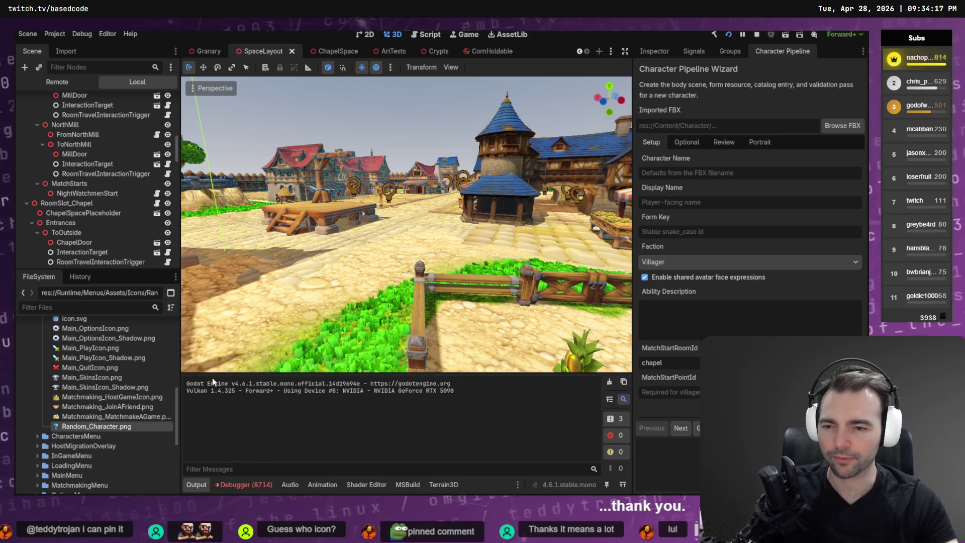
{"action": "key", "text": "alt+Tab"}
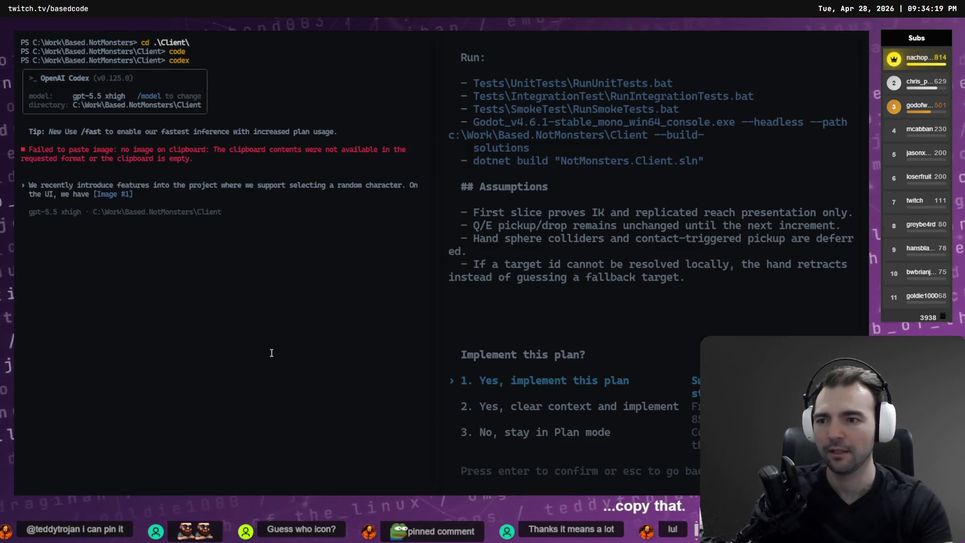
Step: Finish the prompt asking Codex to replace the "?" label with the pasted icon image, and send it
{"action": "key", "text": "BackSpace"}
{"action": "type", "text": "a \"?\" "}
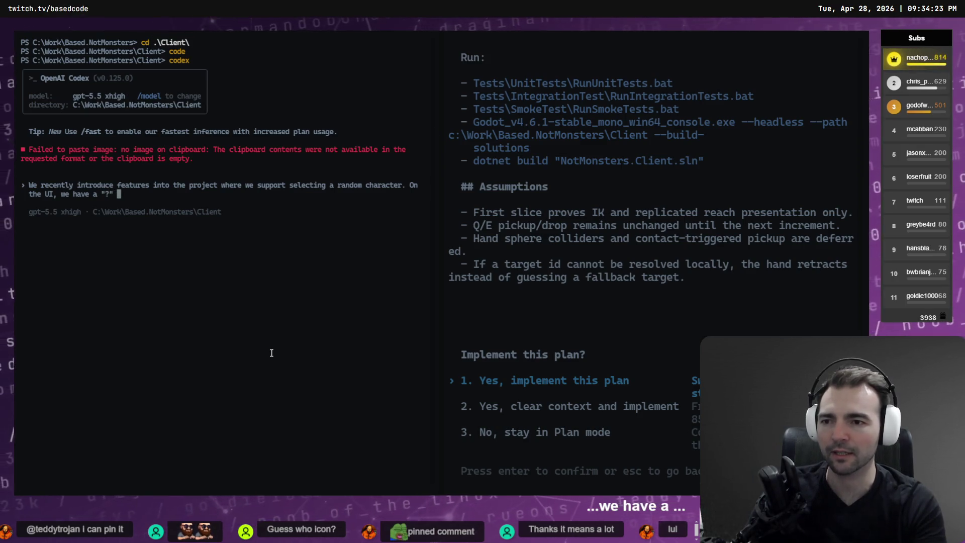
{"action": "type", "text": "label"}
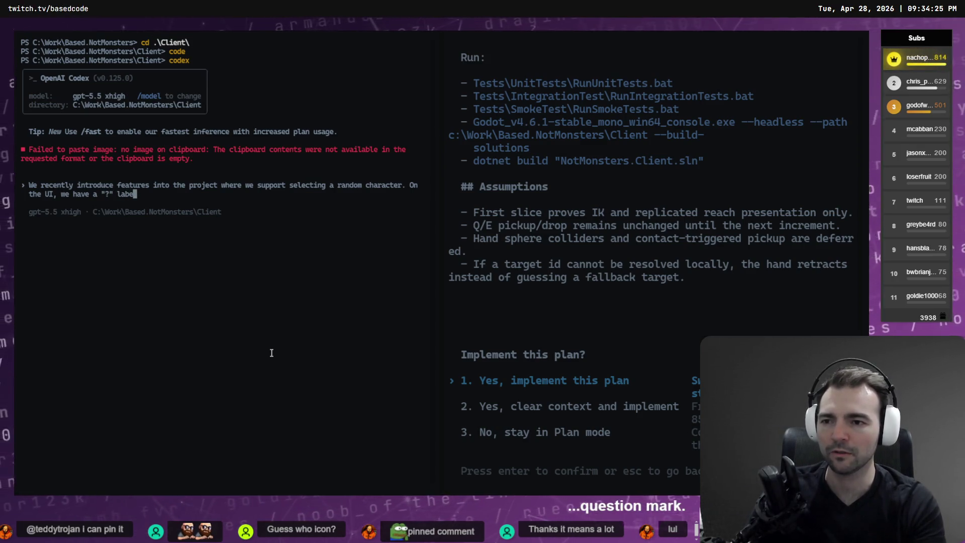
{"action": "key", "text": "BackSpace"}
{"action": "type", "text": ","}
{"action": "key", "text": "super+h"}
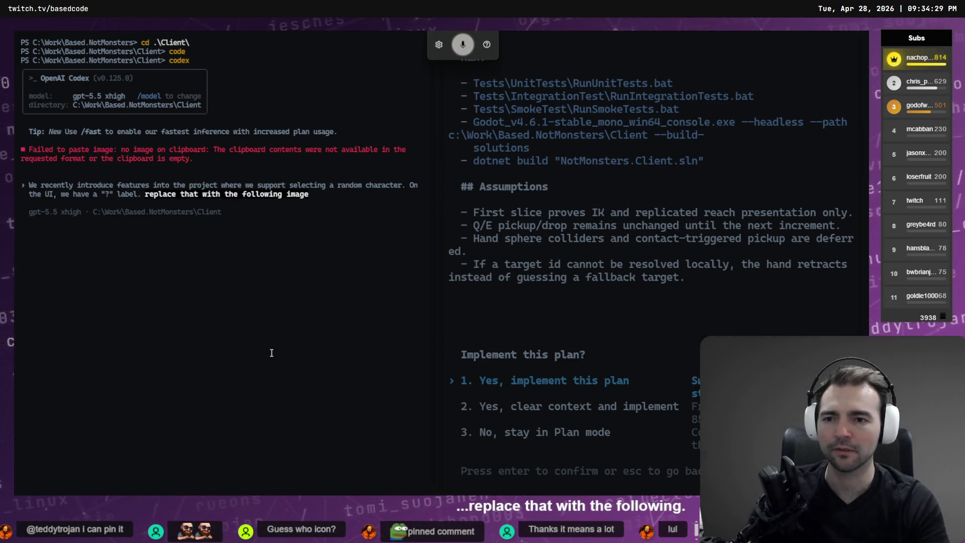
{"action": "key", "text": "shift+Return"}
{"action": "key", "text": "shift+Return"}
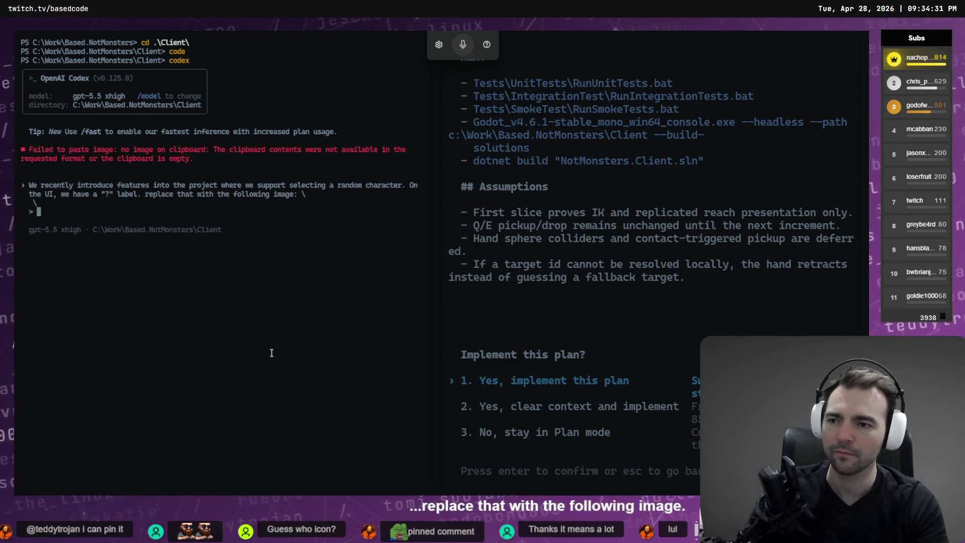
{"action": "key", "text": "ctrl+v"}
{"action": "key", "text": "ctrl+v"}
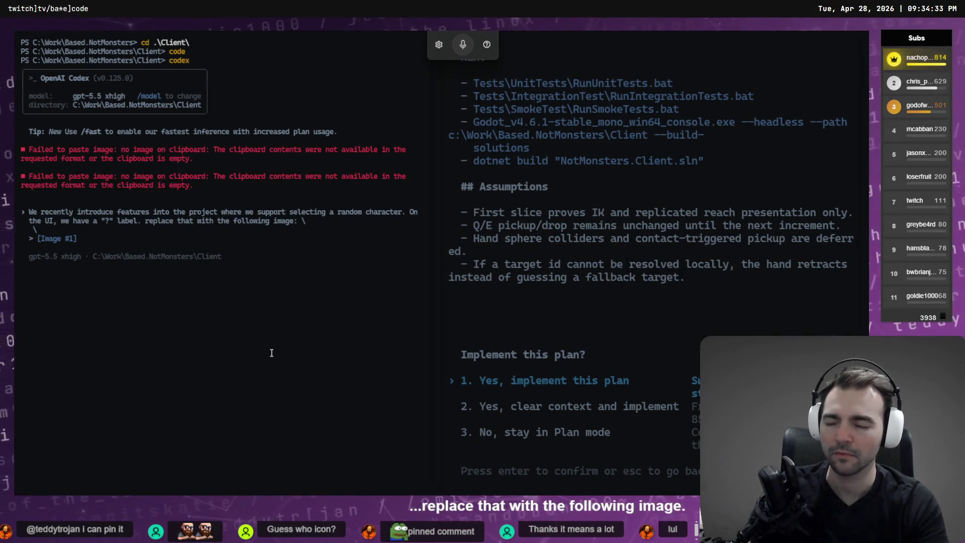
{"action": "key", "text": "Return"}
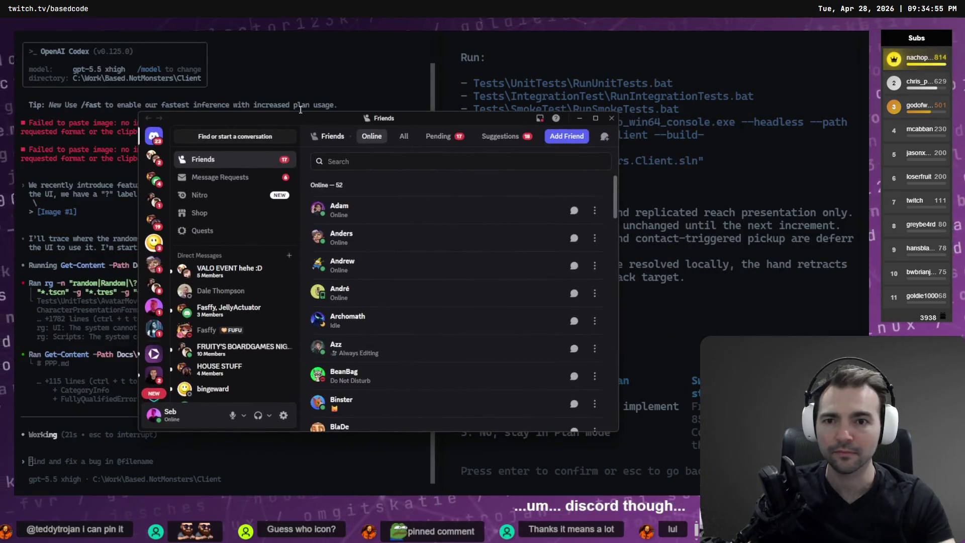
Step: Maximize Discord, view the BasedCode server's #art channel, then minimize it
{"action": "left_click", "coordinate": [354, 110]}
{"action": "key", "text": "alt+Tab"}
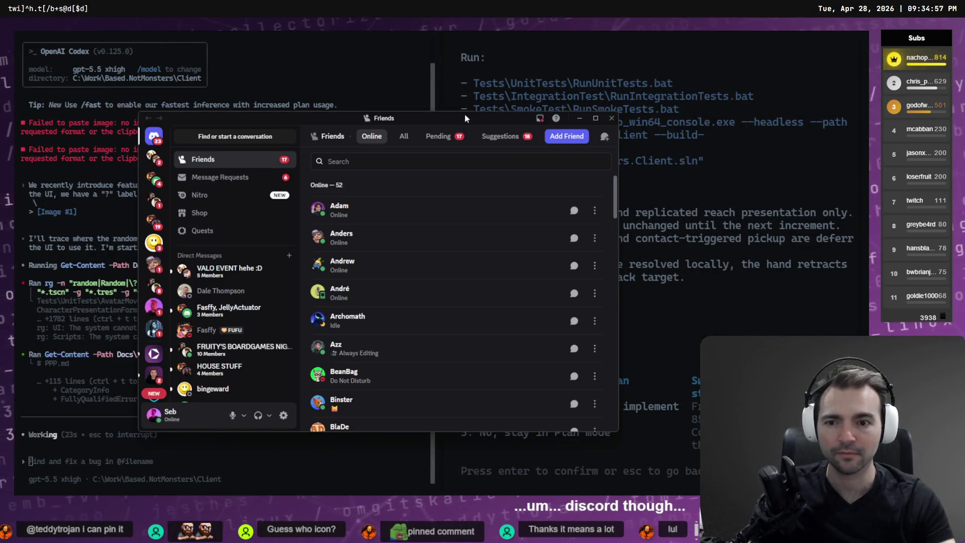
{"action": "double_click", "coordinate": [465, 114]}
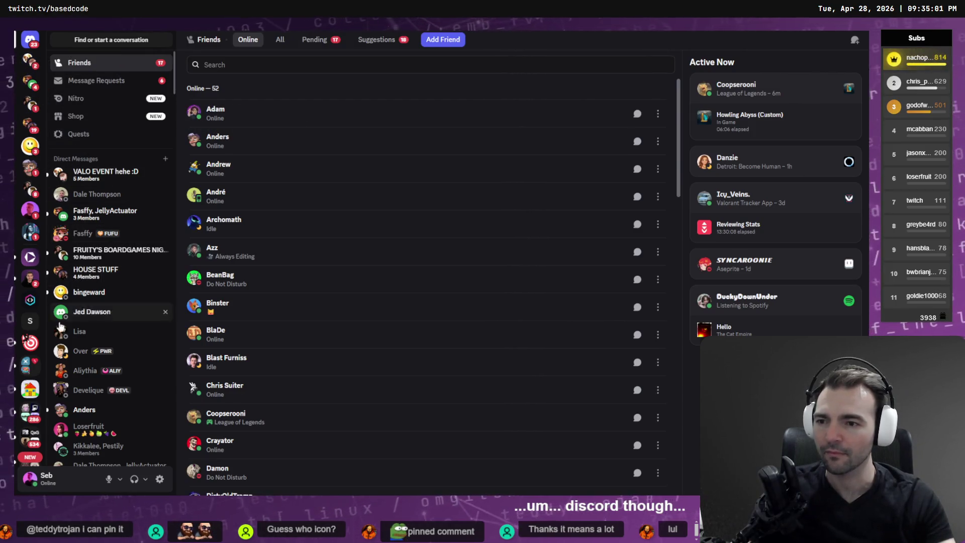
{"action": "left_click", "coordinate": [30, 278]}
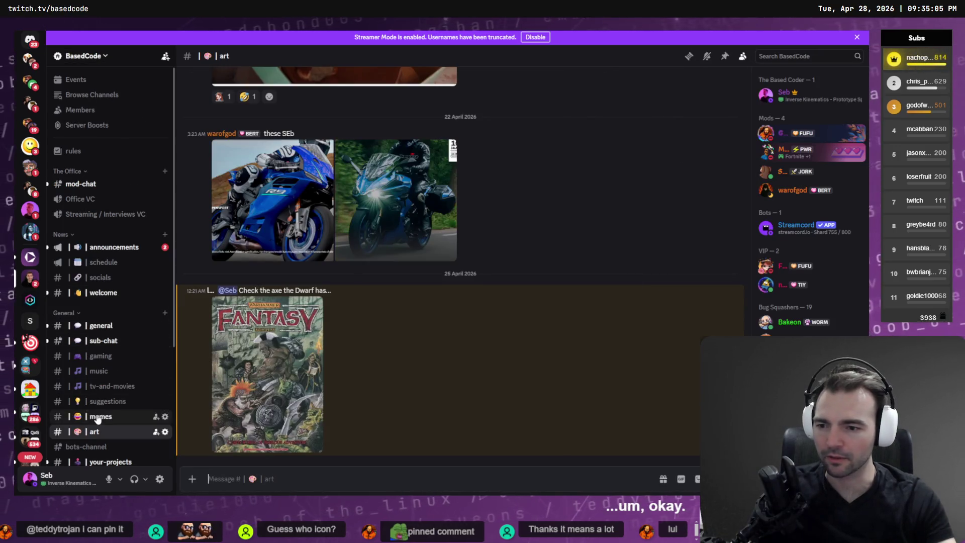
{"action": "key", "text": "super+Down"}
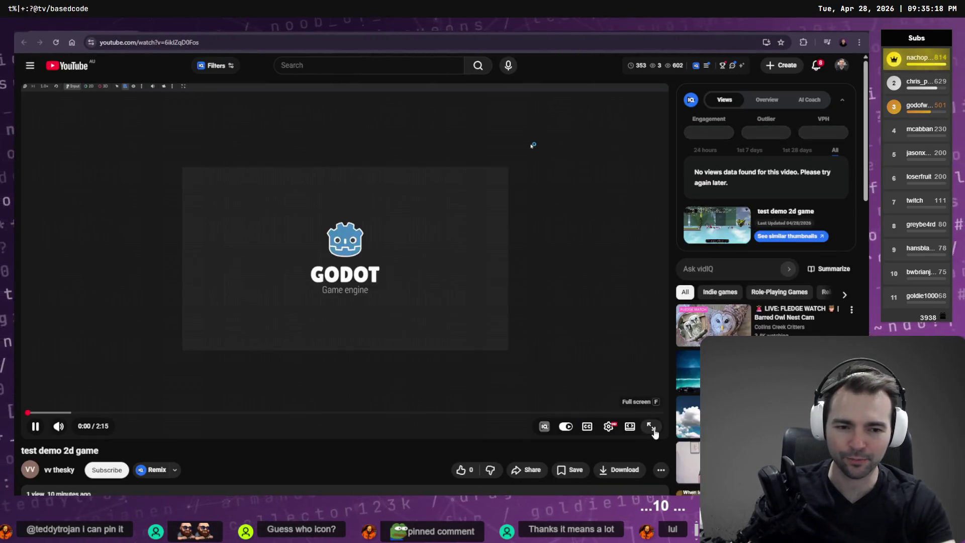
Step: Play the test demo 2d game video full screen, pausing briefly on the boot screen
{"action": "left_click", "coordinate": [651, 426]}
{"action": "left_click", "coordinate": [604, 198]}
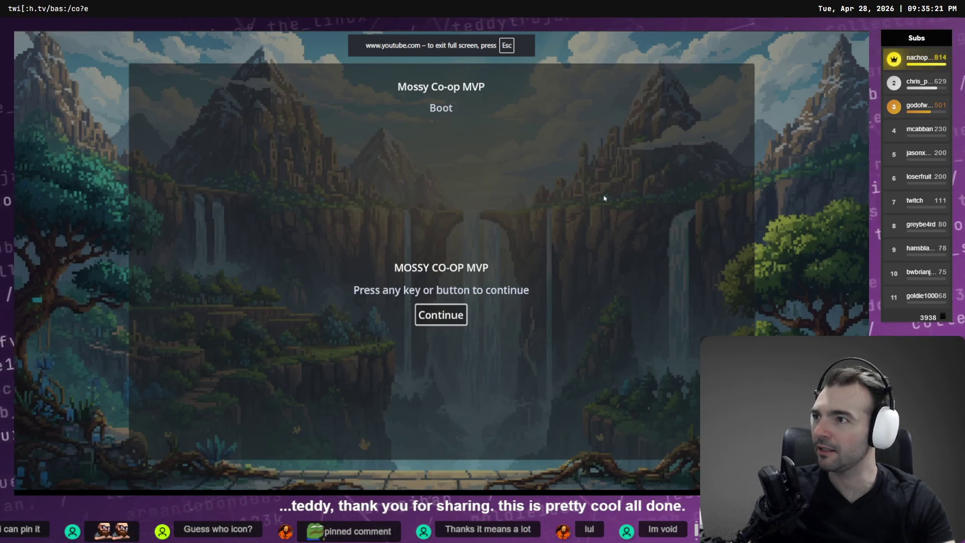
{"action": "mouse_move", "coordinate": [164, 233]}
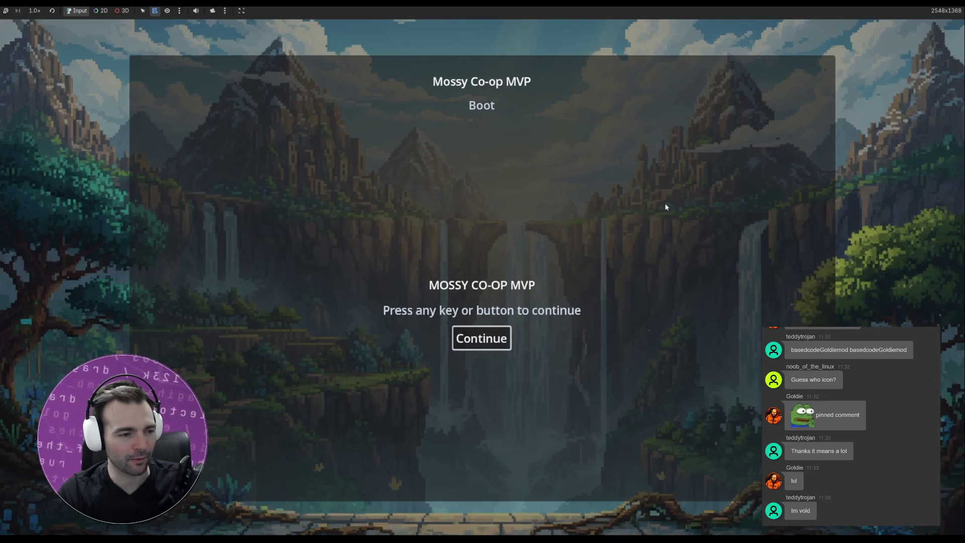
{"action": "left_click", "coordinate": [294, 388]}
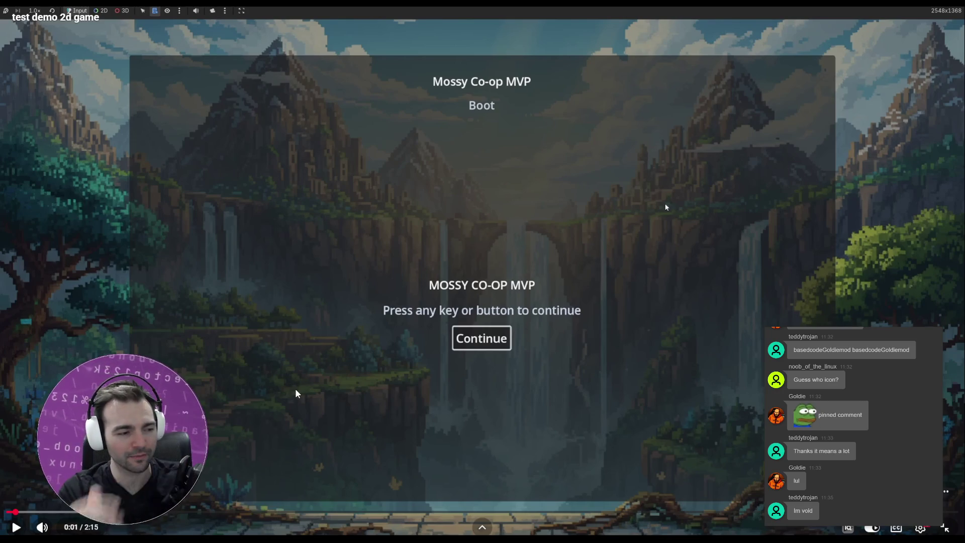
{"action": "left_click", "coordinate": [376, 209]}
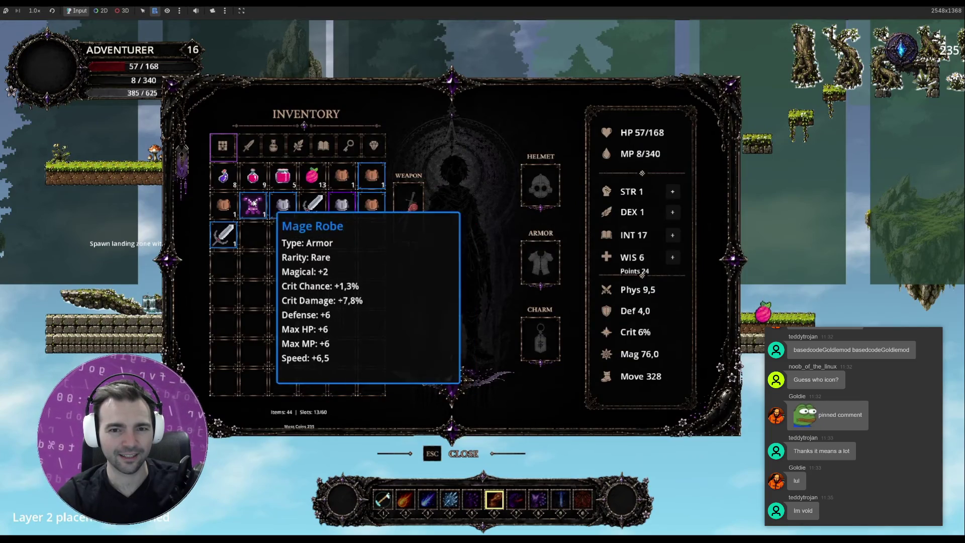
Step: Restart the video and rewind in five-second jumps to review the start of gameplay
{"action": "right_click", "coordinate": [254, 205]}
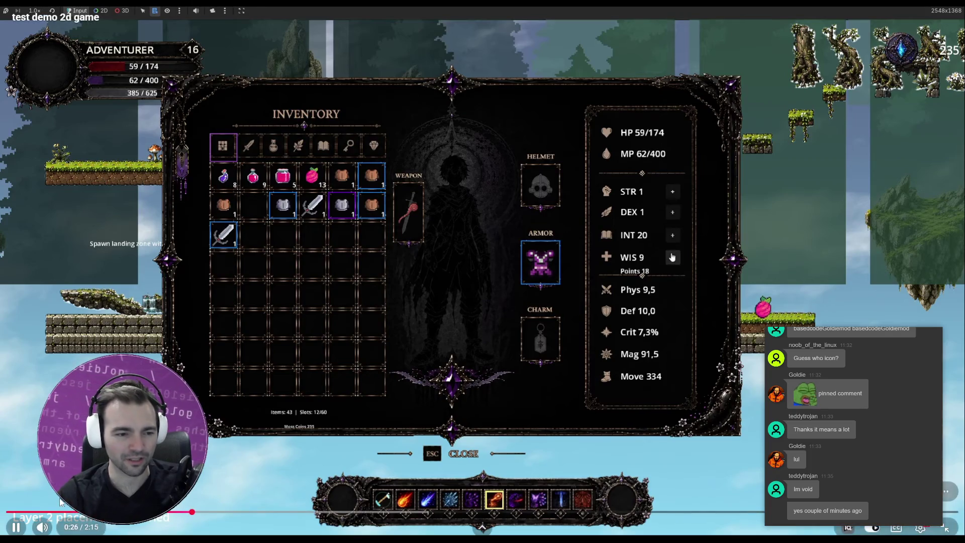
{"action": "key", "text": "0"}
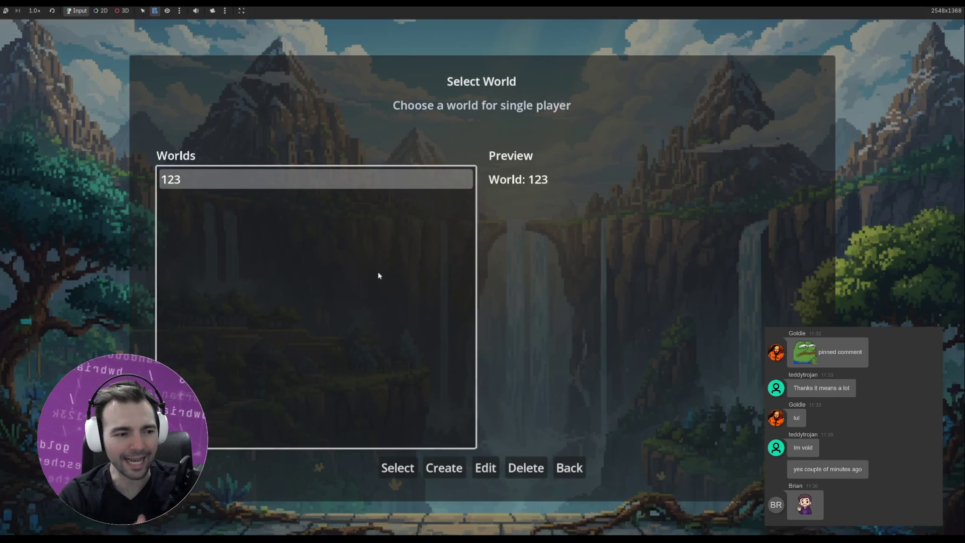
{"action": "key", "text": "Left"}
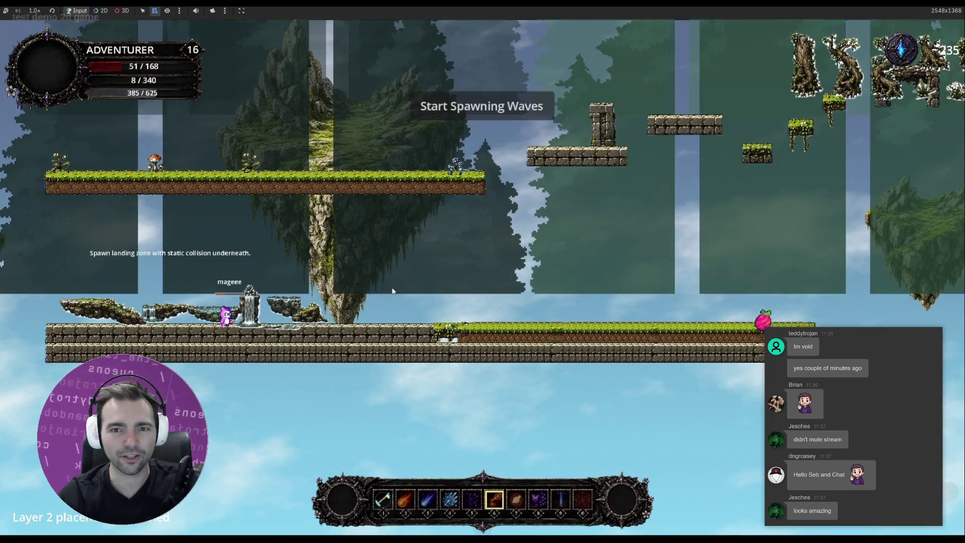
{"action": "mouse_move", "coordinate": [571, 285]}
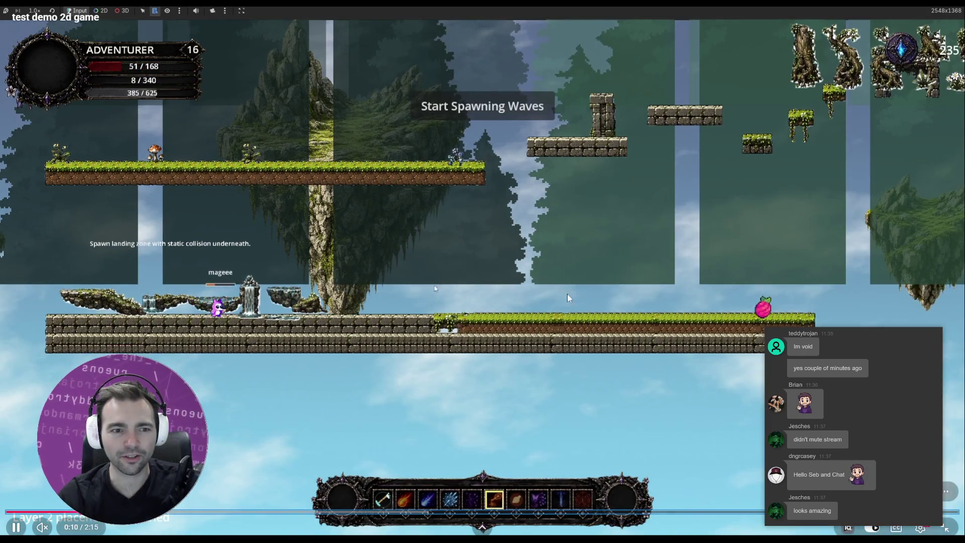
{"action": "key", "text": "Left"}
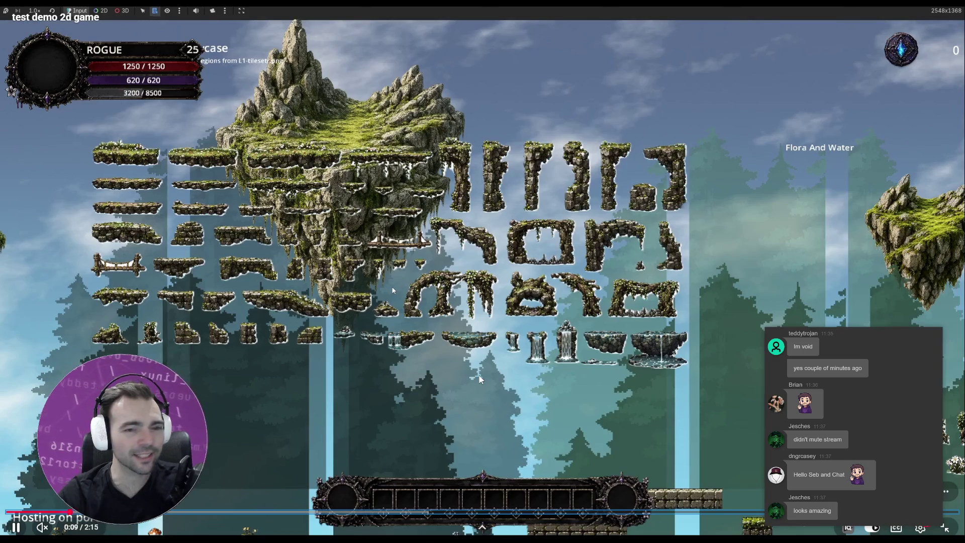
{"action": "left_click", "coordinate": [456, 368]}
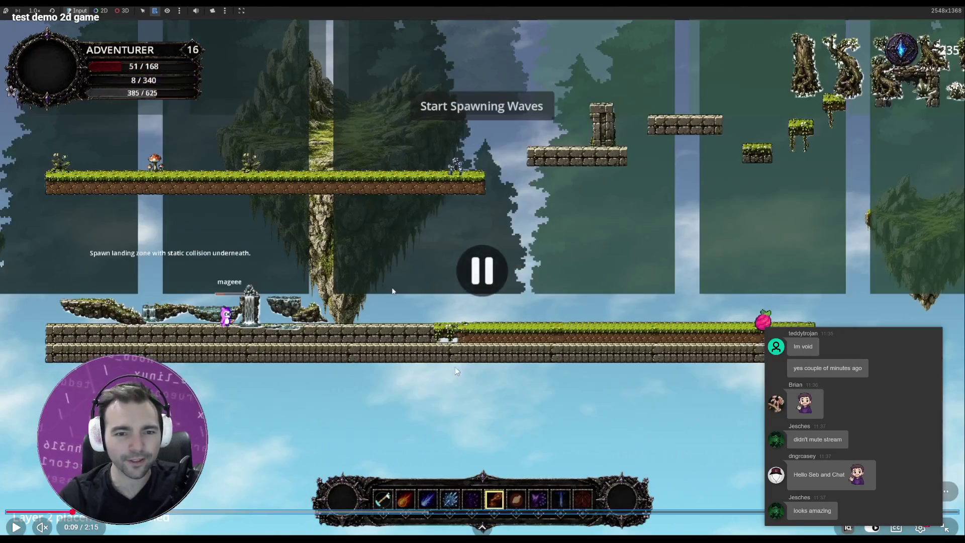
{"action": "key", "text": "Left"}
{"action": "left_click", "coordinate": [453, 367]}
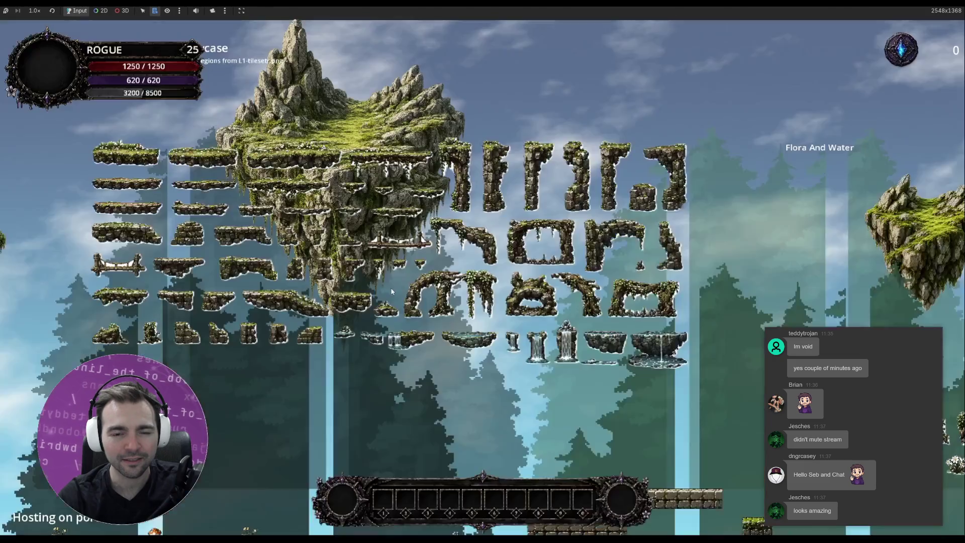
{"action": "left_click", "coordinate": [454, 367]}
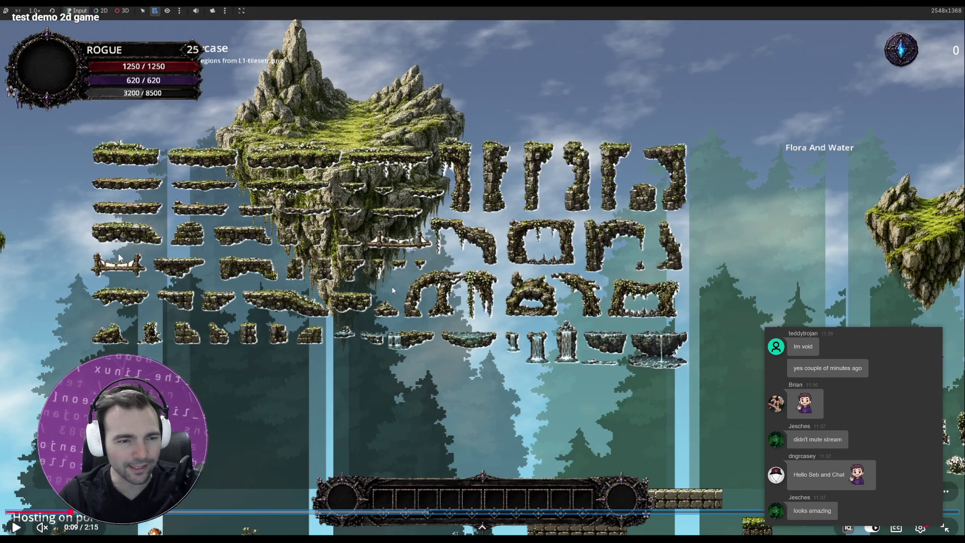
Step: Pause on the inventory screen, then let the video continue into Wave 1
{"action": "left_click", "coordinate": [244, 252]}
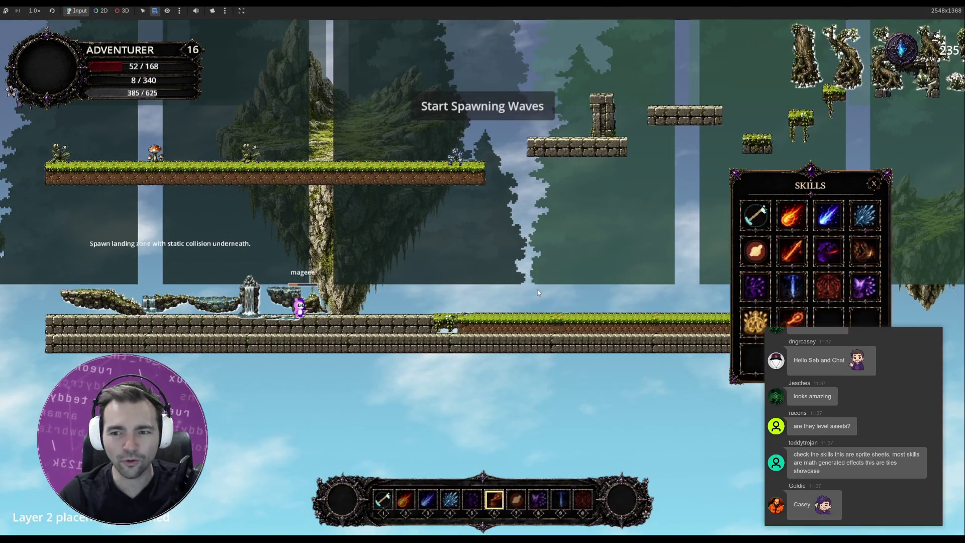
{"action": "mouse_move", "coordinate": [553, 237]}
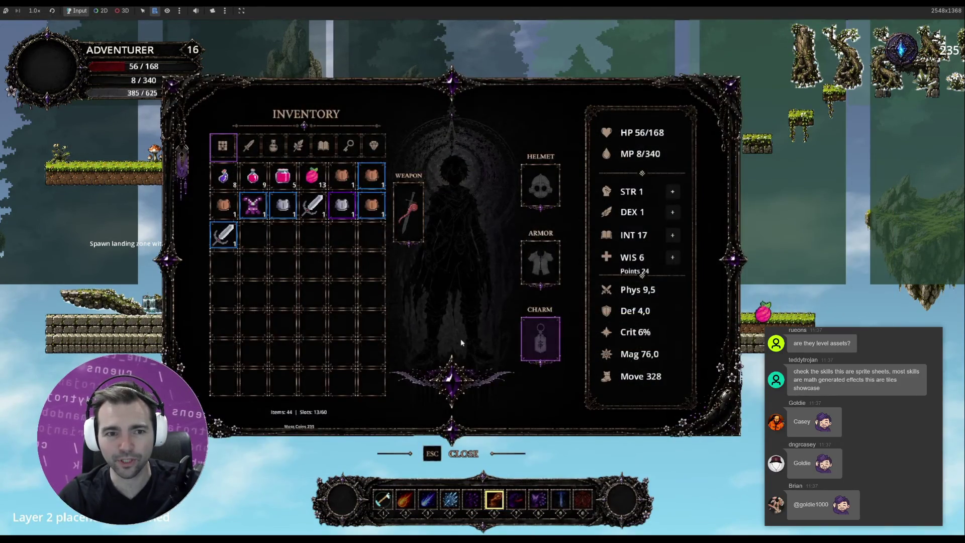
{"action": "key", "text": "space"}
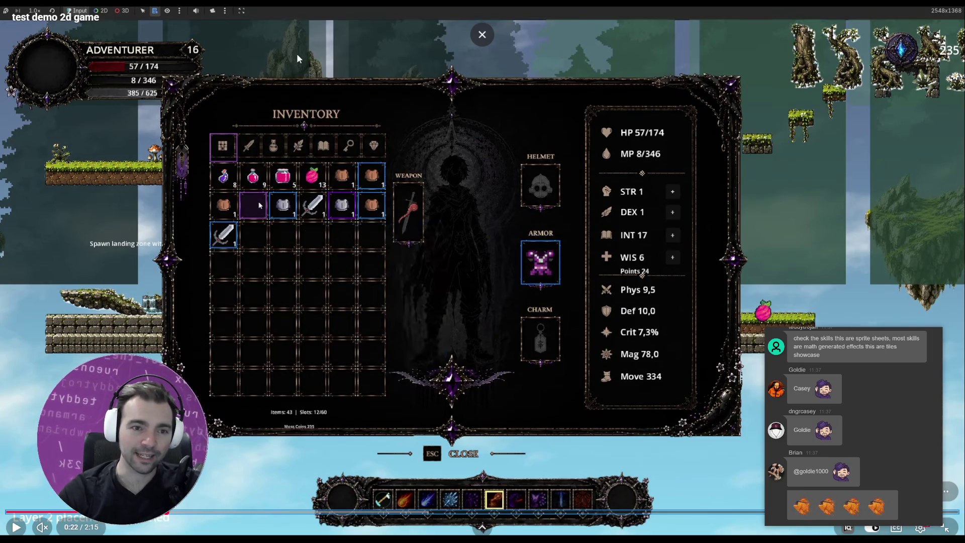
{"action": "key", "text": "space"}
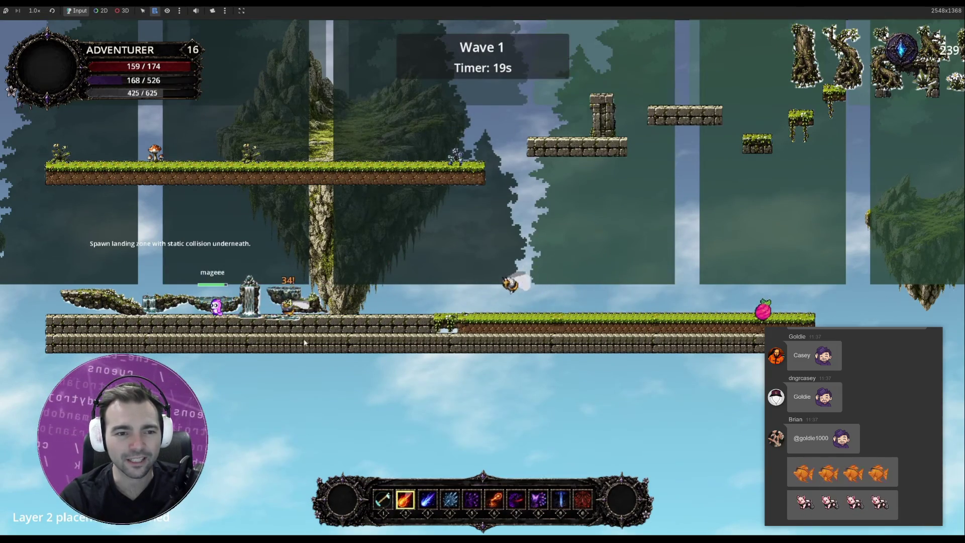
Step: Watch the demo play through later waves until the Wave 7 wipe and reset to Wave 1
{"action": "mouse_move", "coordinate": [135, 4]}
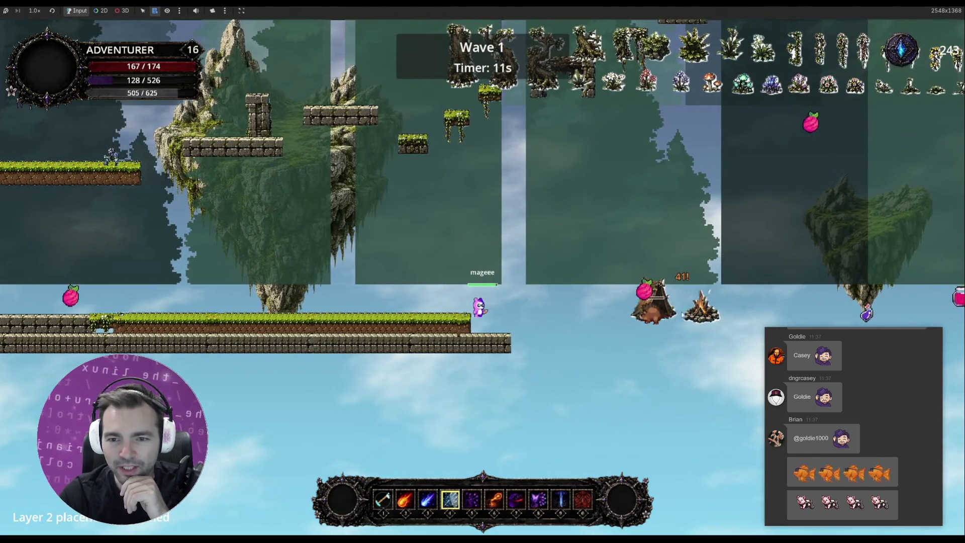
{"action": "mouse_move", "coordinate": [498, 518]}
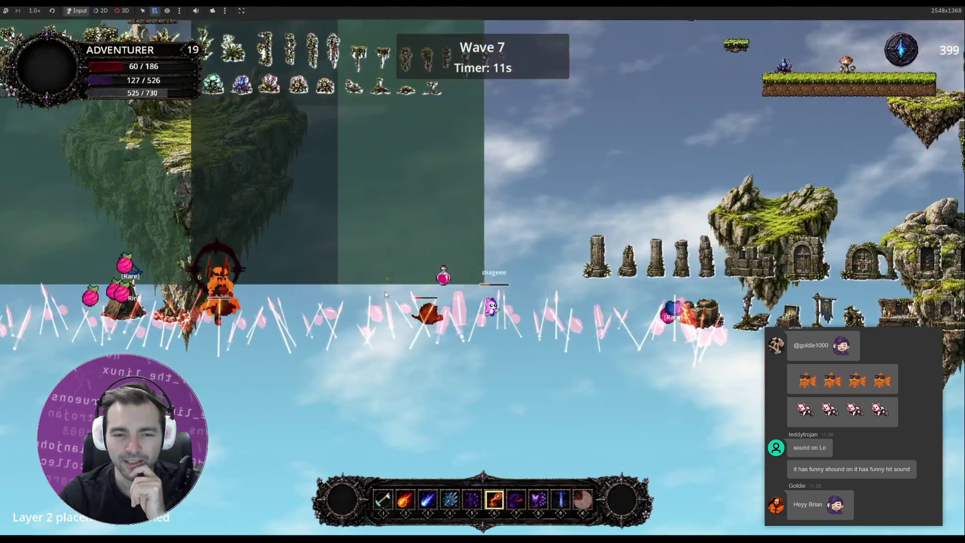
{"action": "key", "text": "i"}
{"action": "key", "text": "Escape"}
{"action": "key", "text": "k"}
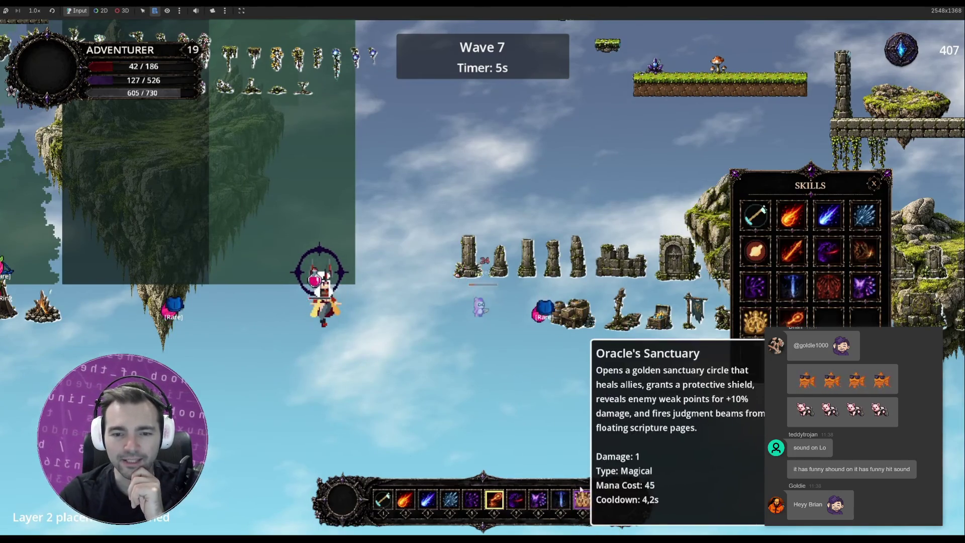
{"action": "mouse_move", "coordinate": [593, 399]}
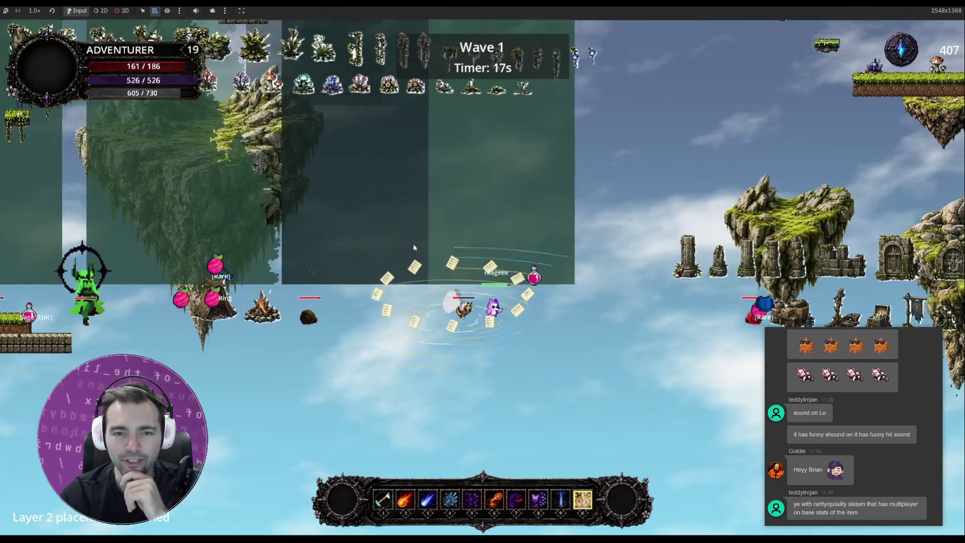
{"action": "mouse_move", "coordinate": [447, 251]}
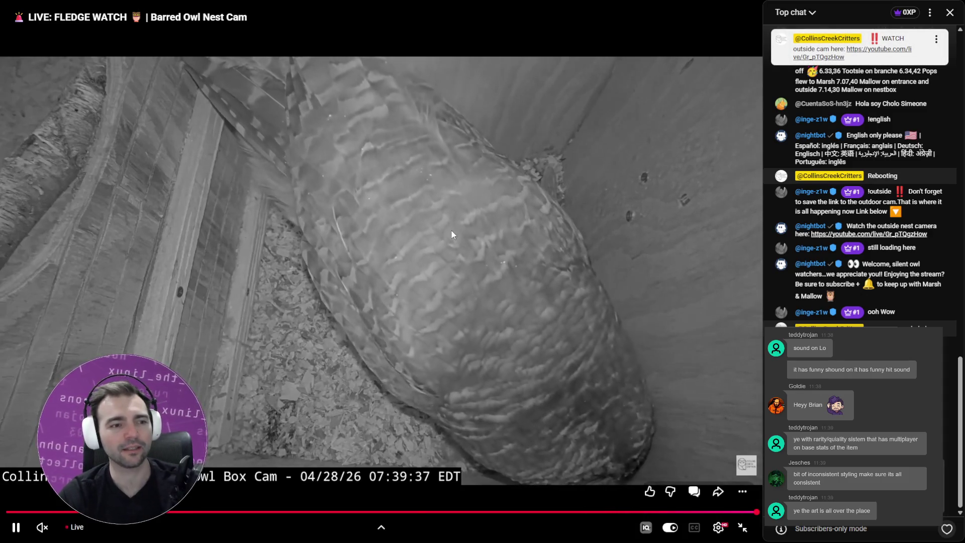
Step: Exit the owl nest cam livestream and go back to the test demo 2d game video
{"action": "key", "text": "alt+Tab"}
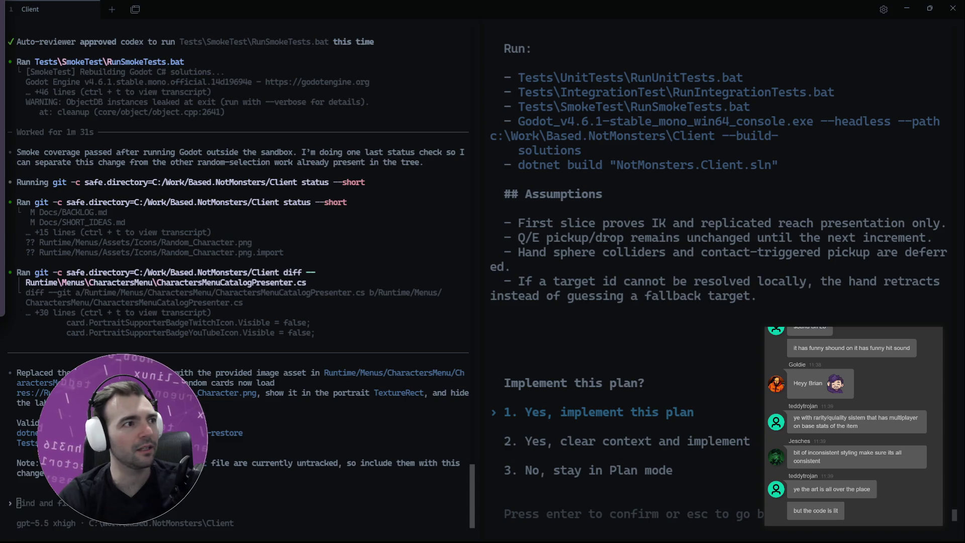
{"action": "key", "text": "alt+Tab"}
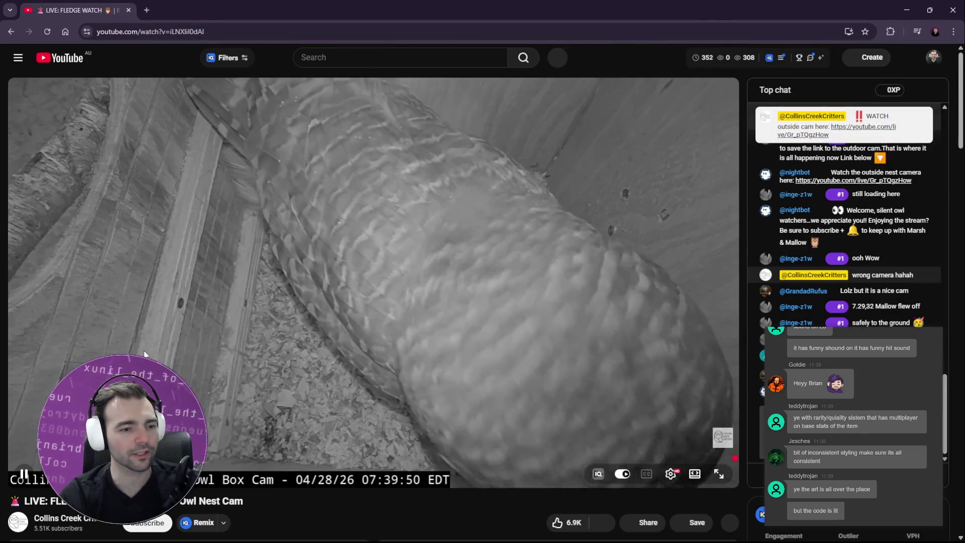
{"action": "left_click", "coordinate": [12, 31]}
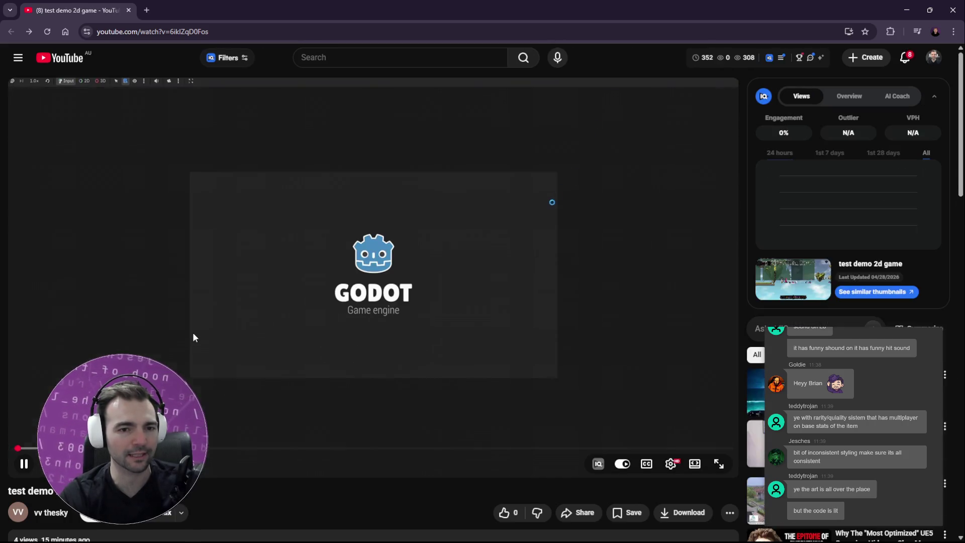
Step: Show the game video full screen, paused at 0:02 on the Main Menu
{"action": "left_click", "coordinate": [194, 337]}
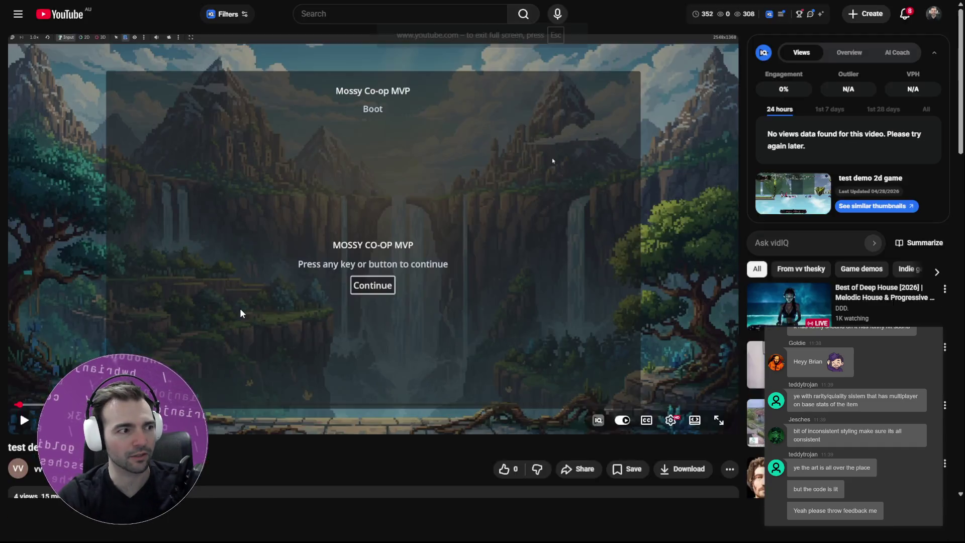
{"action": "double_click", "coordinate": [239, 309]}
{"action": "left_click", "coordinate": [249, 306]}
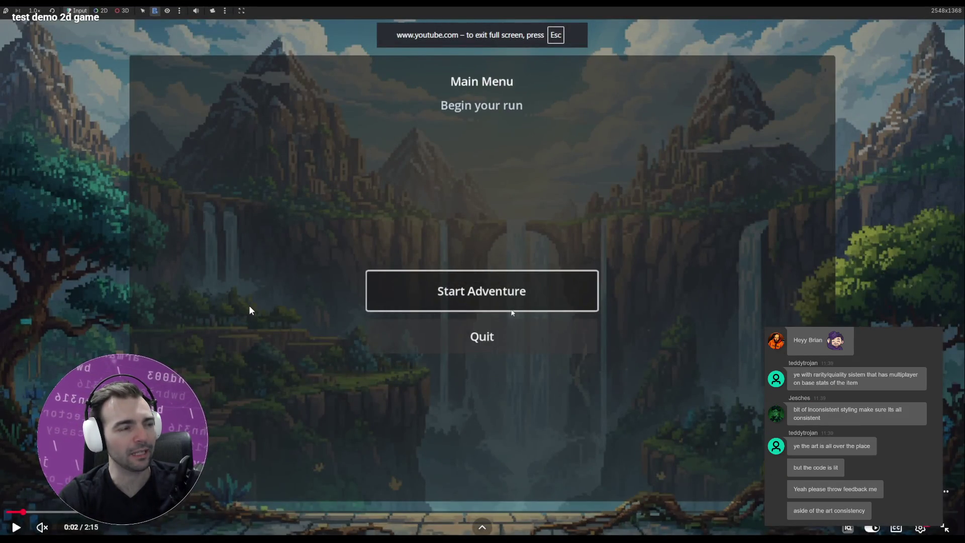
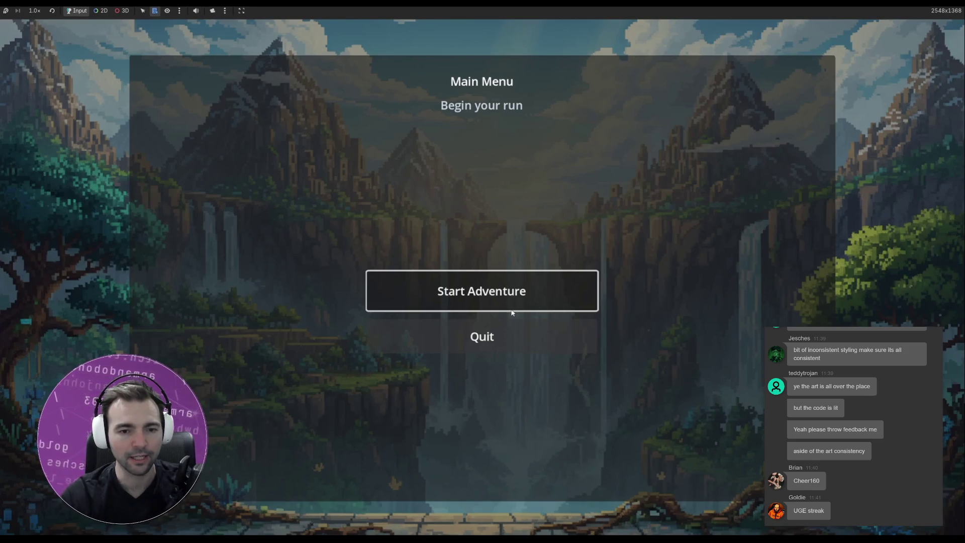
Step: Pause and resume the demo, then seek ahead to the Wave 5 debug menu near 1:02
{"action": "left_click", "coordinate": [396, 306]}
{"action": "left_click", "coordinate": [396, 307]}
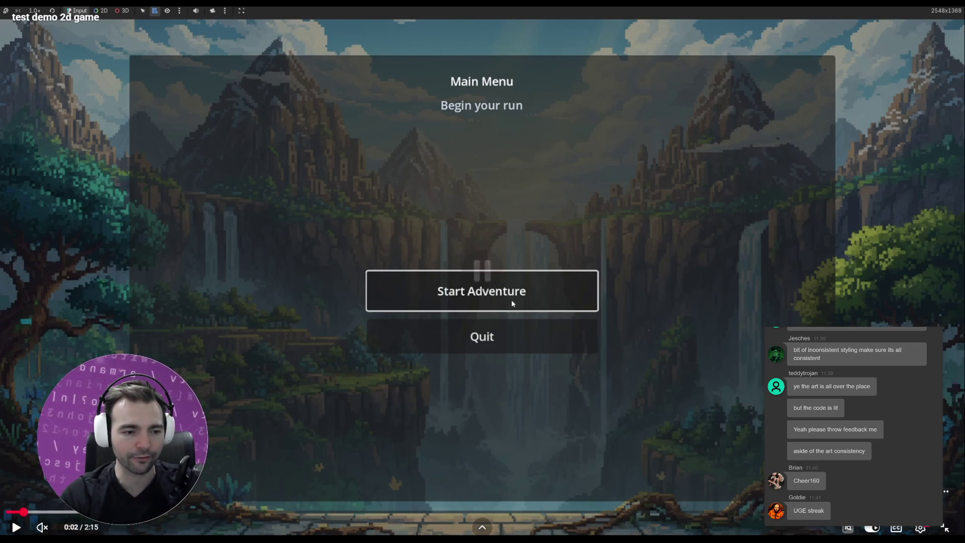
{"action": "key", "text": "Right"}
{"action": "key", "text": "Right"}
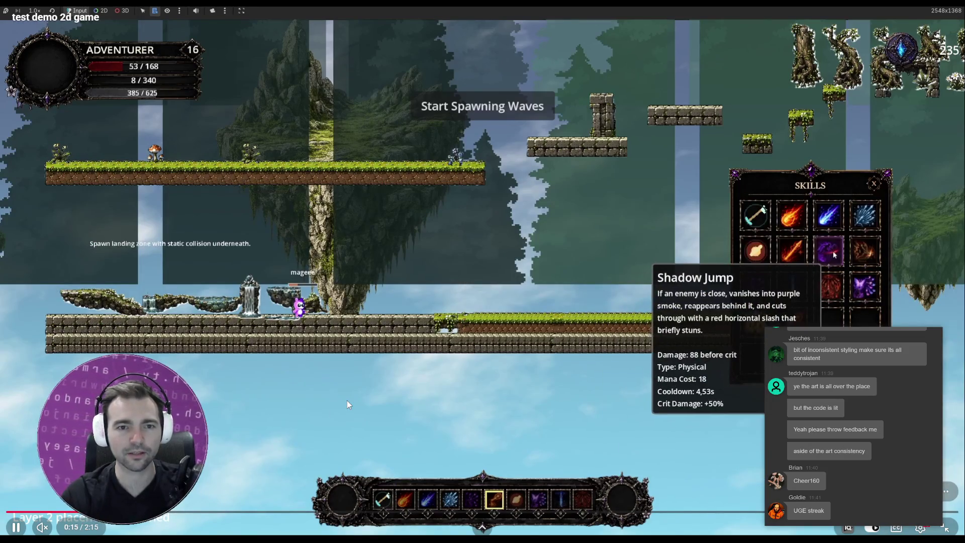
{"action": "key", "text": "Right"}
{"action": "key", "text": "Right"}
{"action": "key", "text": "Right"}
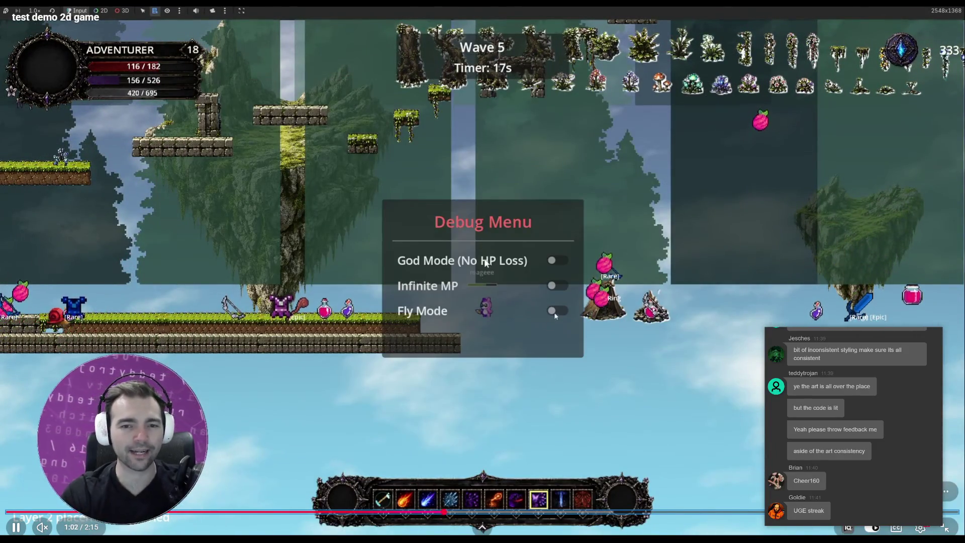
Step: Pause the demo at the 1:03 debug menu, then let it play to the stork-nest up-next countdown
{"action": "left_click", "coordinate": [220, 148]}
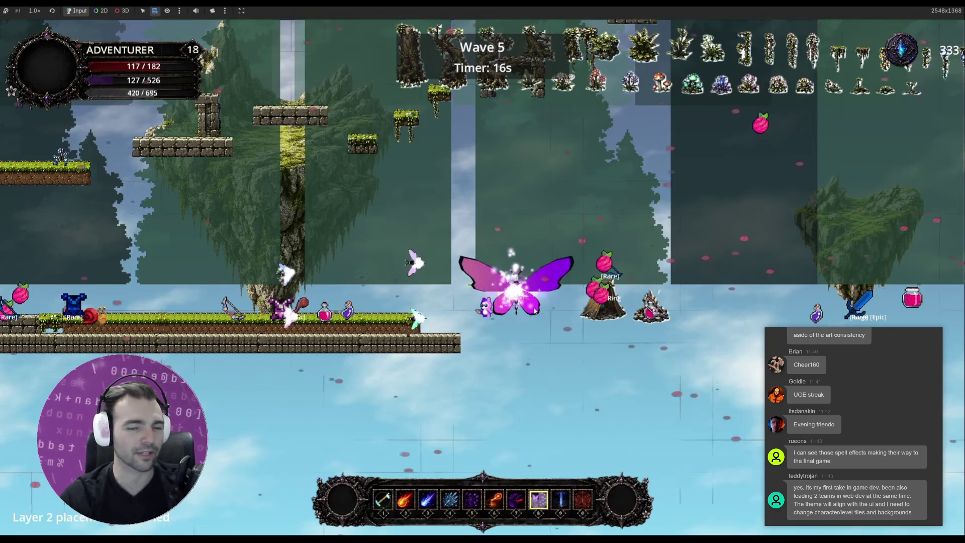
{"action": "left_click", "coordinate": [401, 296]}
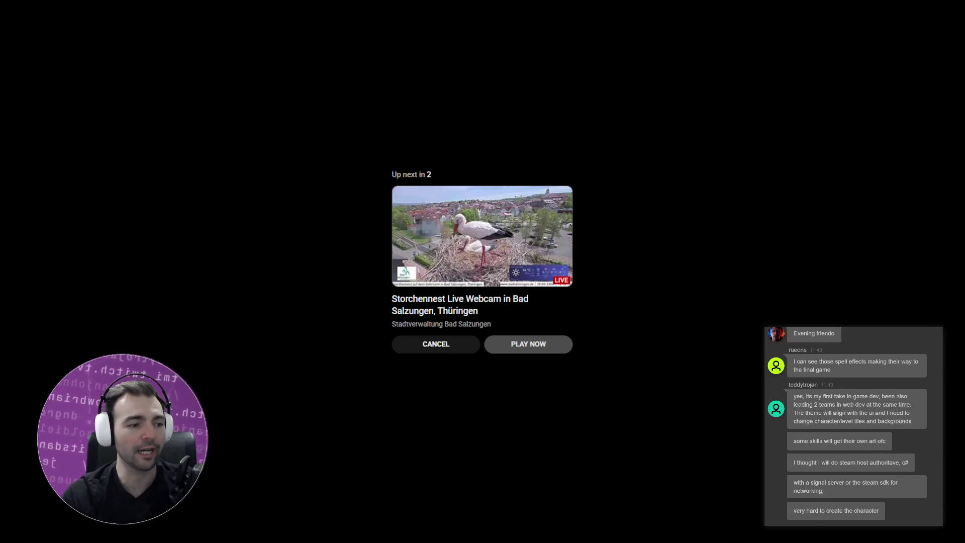
Step: Leave fullscreen, jump back to the gameplay around 0:40, and watch fullscreen again
{"action": "key", "text": "Escape"}
{"action": "left_click", "coordinate": [320, 451]}
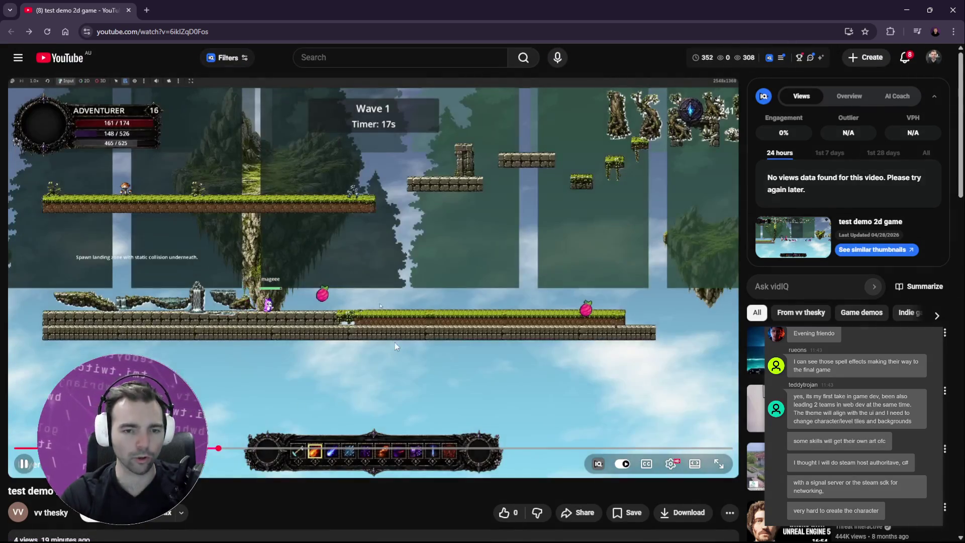
{"action": "double_click", "coordinate": [394, 342]}
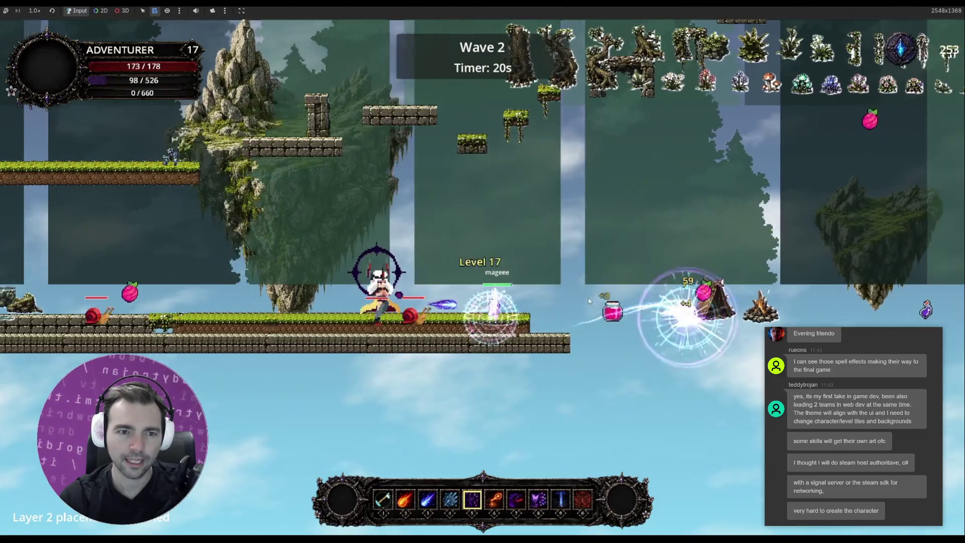
{"action": "mouse_move", "coordinate": [383, 261]}
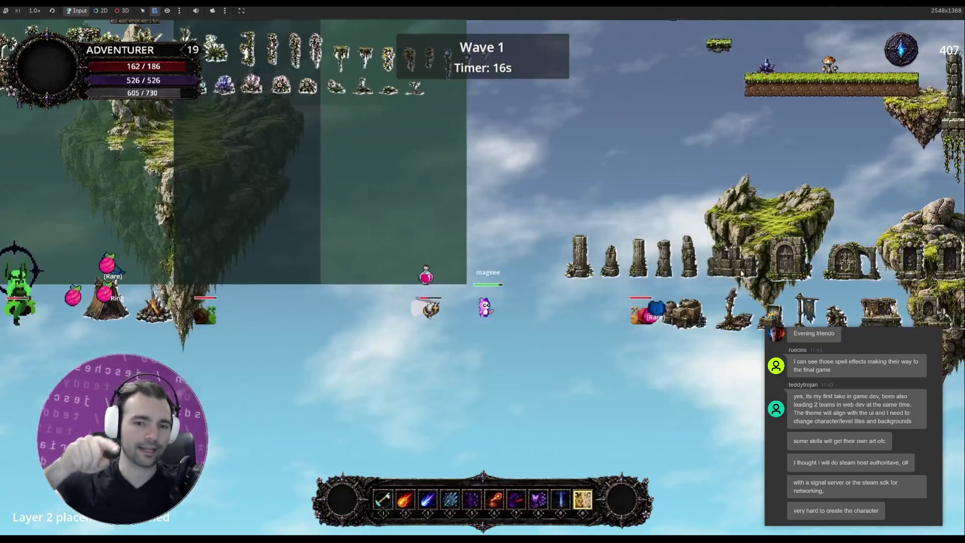
Step: Scrub through the demo with number-key seeks (8, 9, 7, 5) and K, watching Wave 1 reach Wave 2
{"action": "key", "text": "8"}
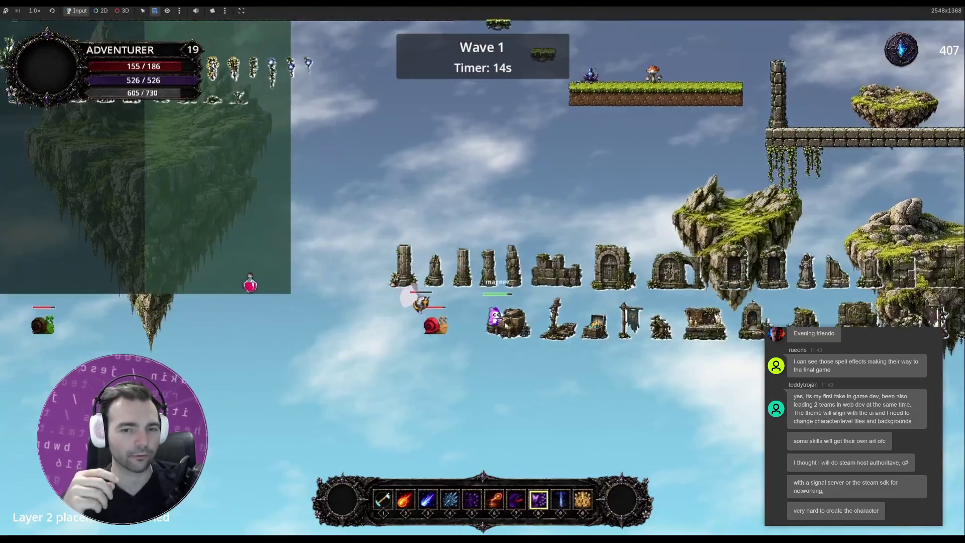
{"action": "left_click", "coordinate": [505, 325]}
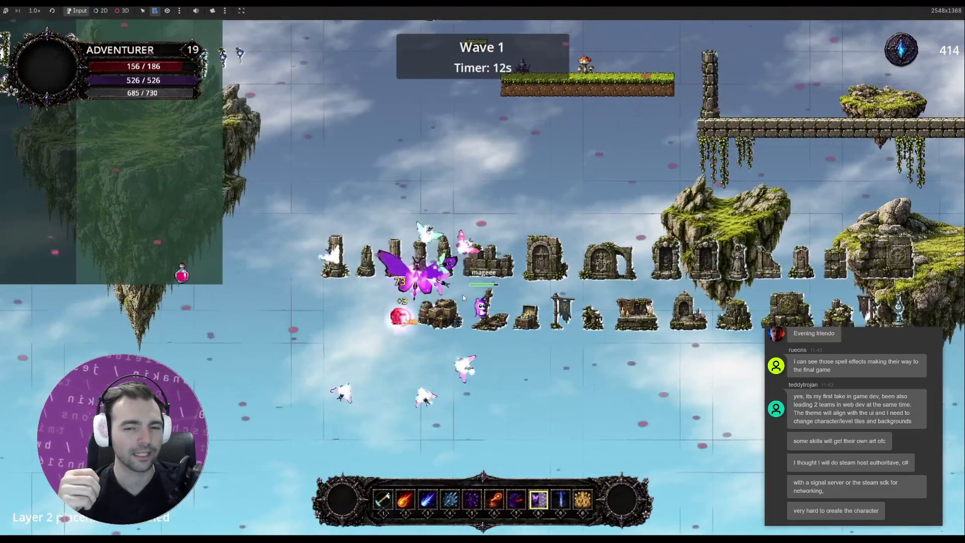
{"action": "key", "text": "9"}
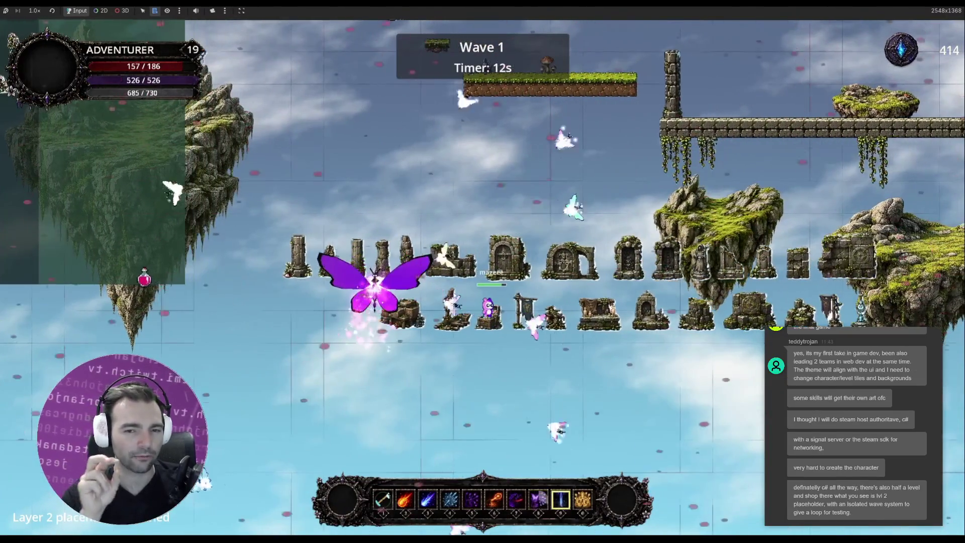
{"action": "key", "text": "k"}
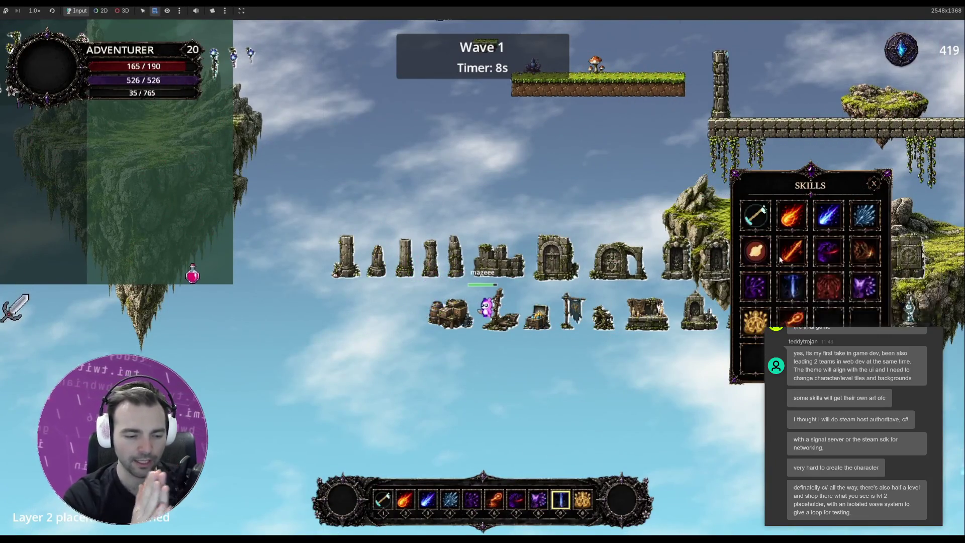
{"action": "mouse_move", "coordinate": [537, 499]}
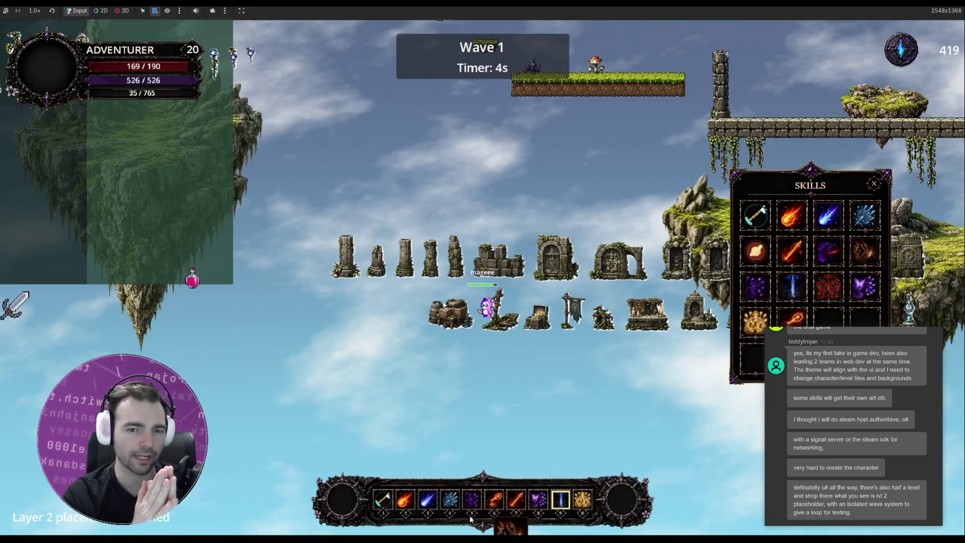
{"action": "mouse_move", "coordinate": [493, 506]}
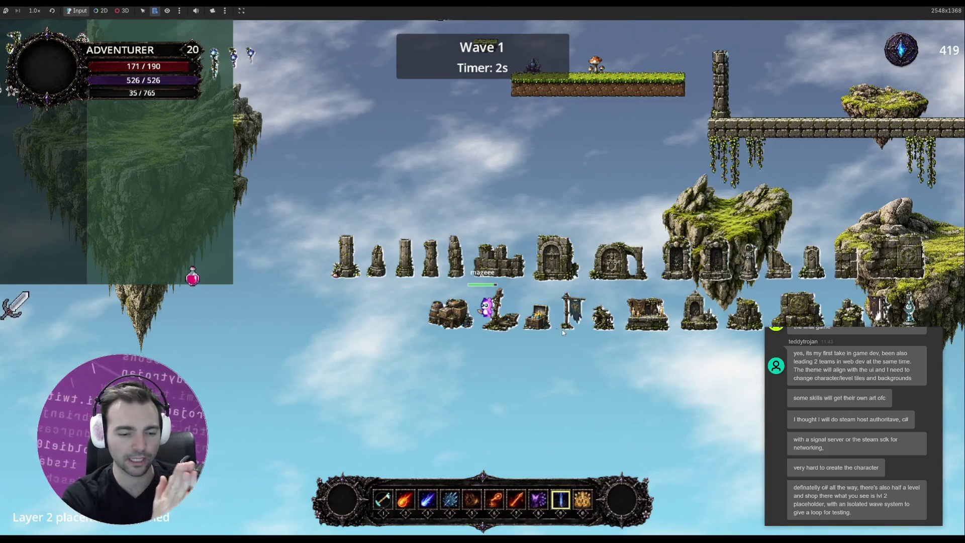
{"action": "key", "text": "a"}
{"action": "key", "text": "7"}
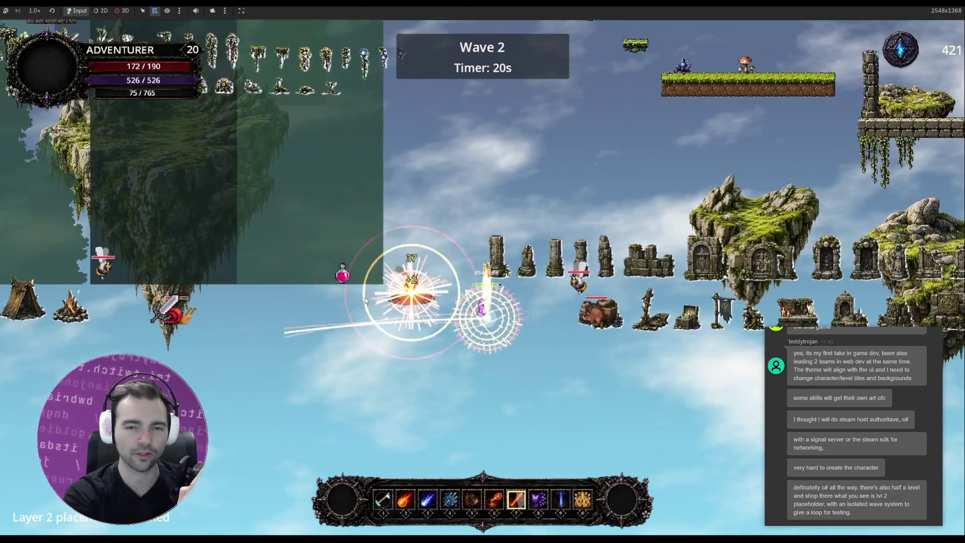
{"action": "key", "text": "d"}
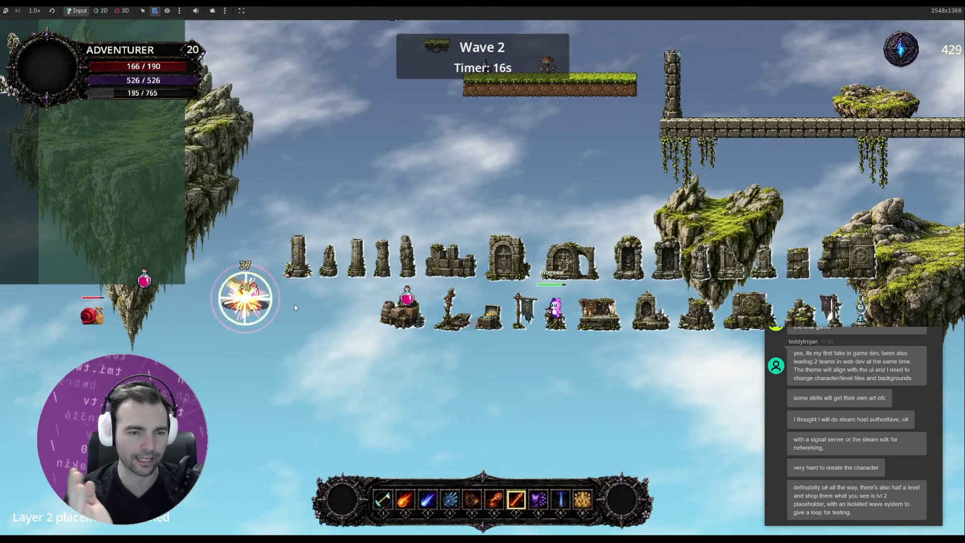
{"action": "key", "text": "a"}
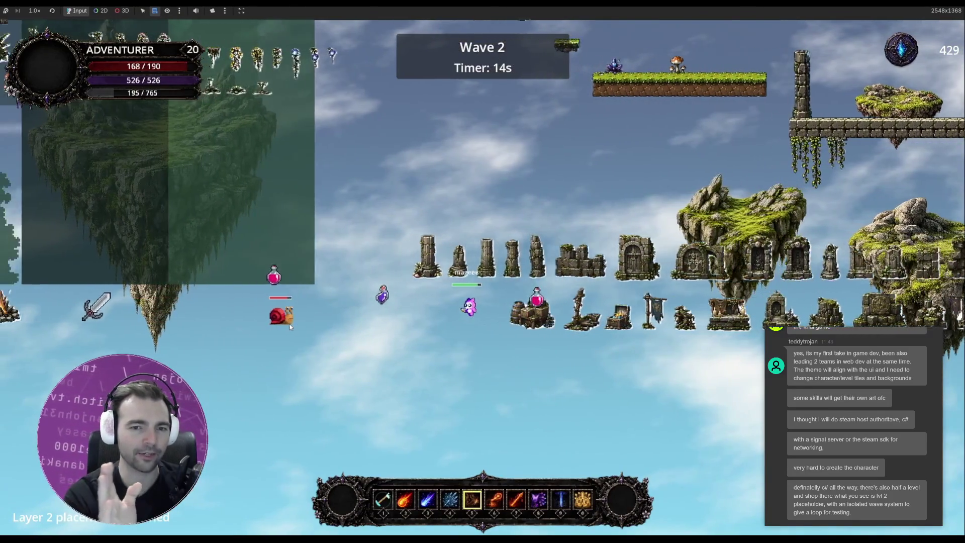
{"action": "key", "text": "5"}
{"action": "key", "text": "a"}
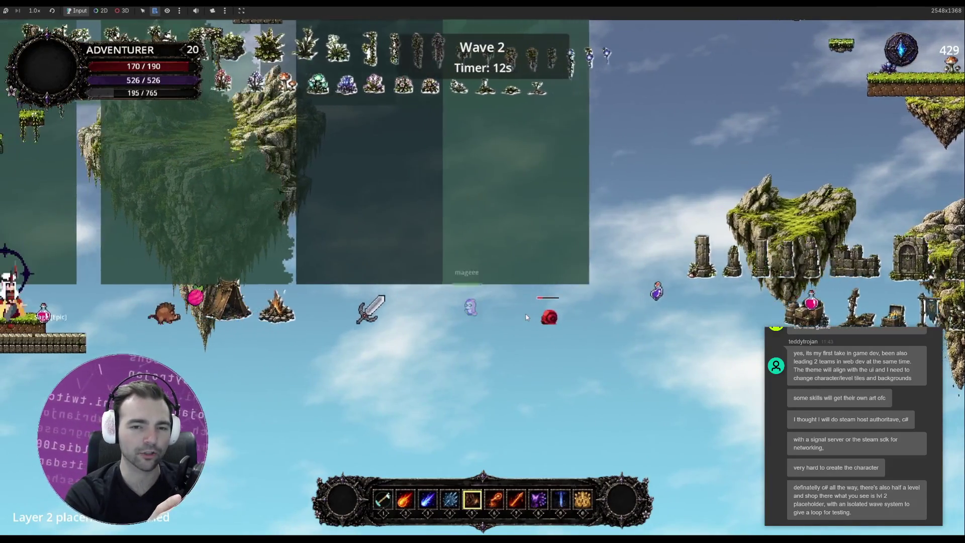
{"action": "key", "text": "d"}
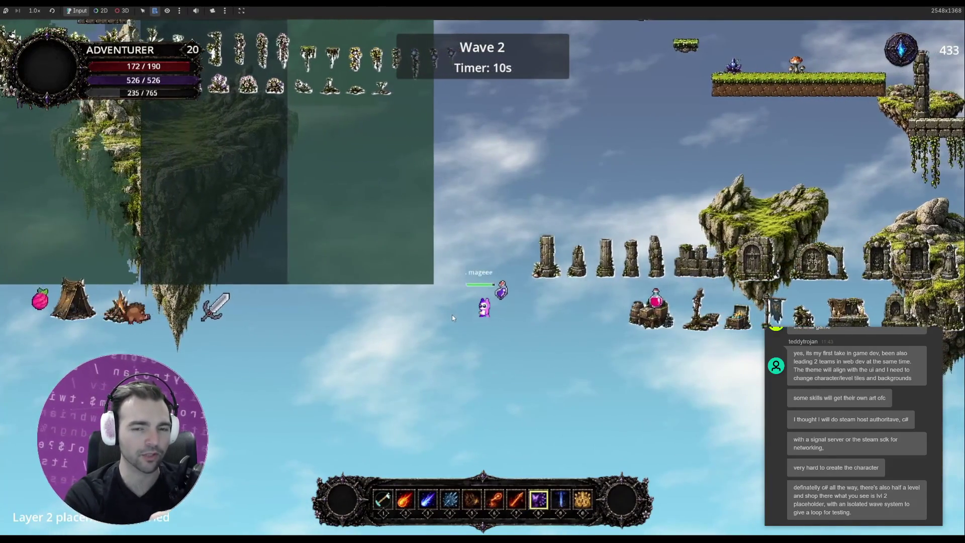
{"action": "key", "text": "9"}
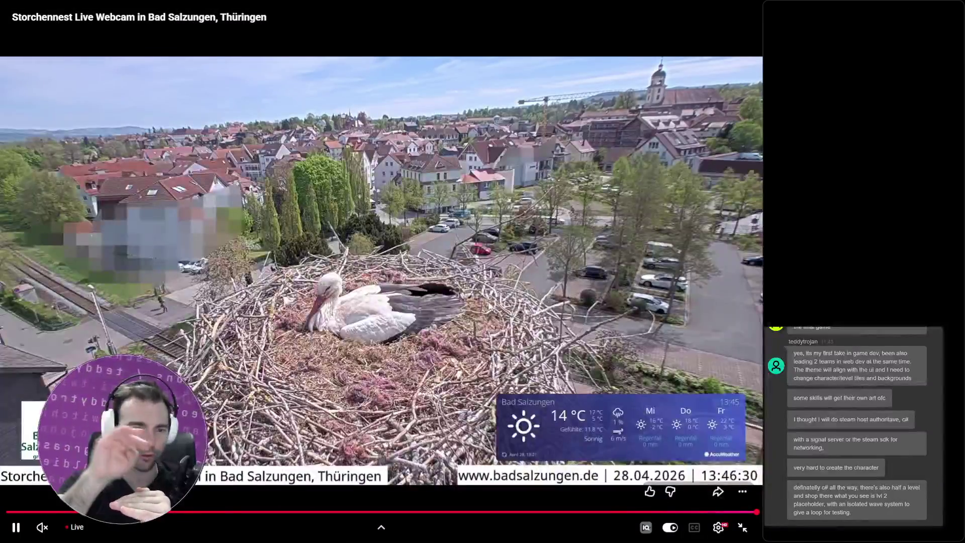
Step: Leave the webcam stream, return to the test demo 2d game video, and replay it from its main menu
{"action": "key", "text": "Escape"}
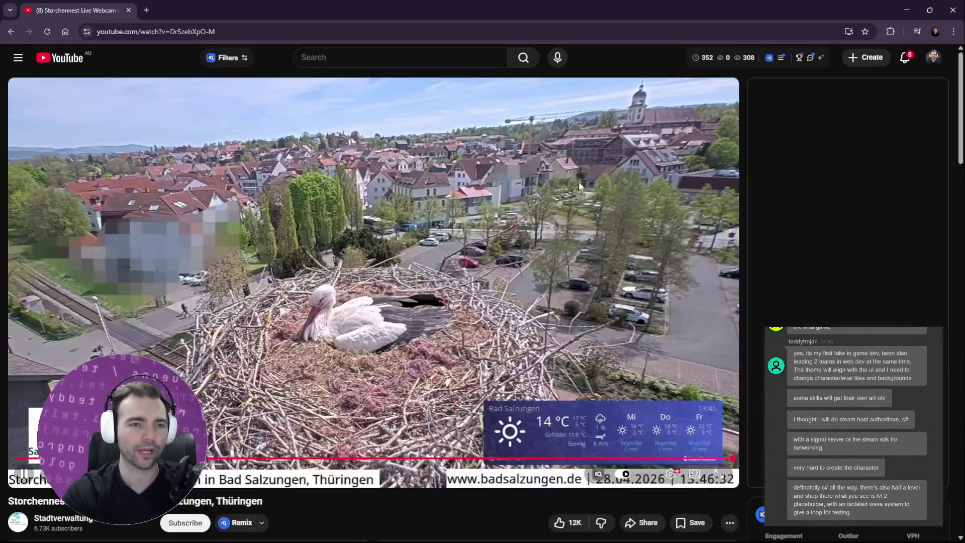
{"action": "key", "text": "alt+Left"}
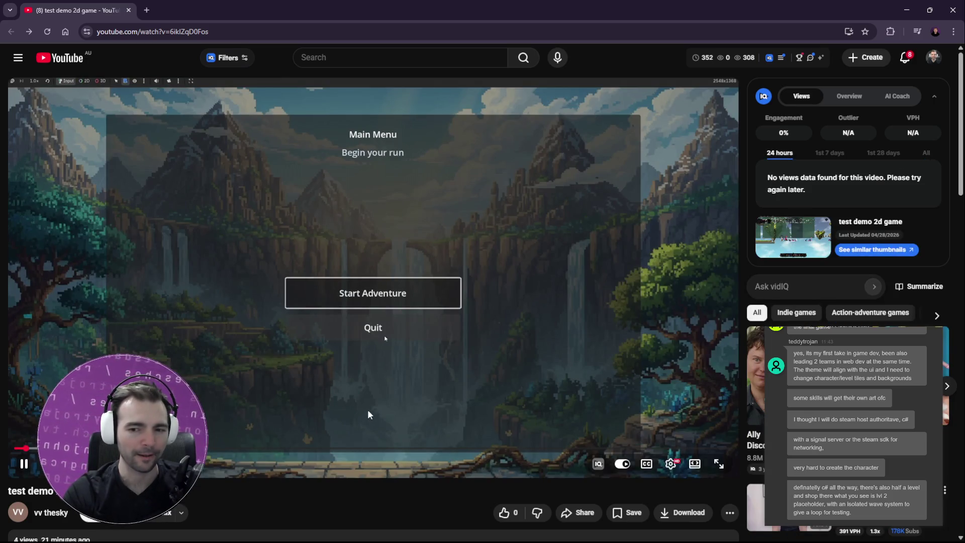
{"action": "left_click", "coordinate": [20, 454]}
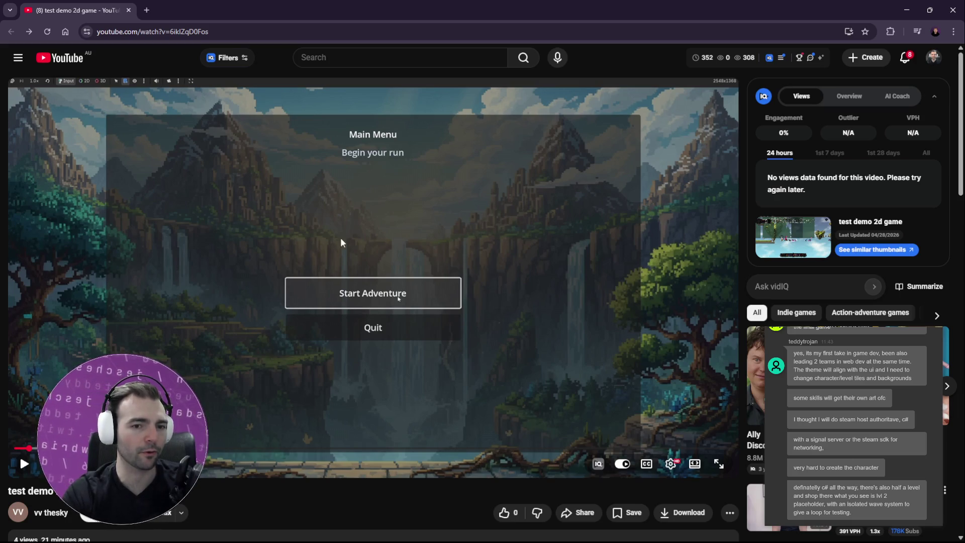
{"action": "double_click", "coordinate": [570, 286]}
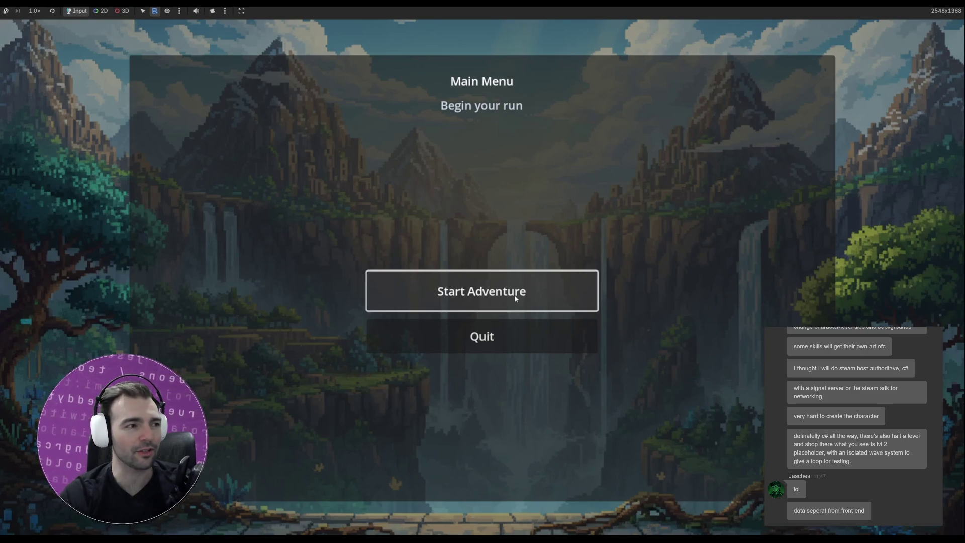
{"action": "mouse_move", "coordinate": [575, 456]}
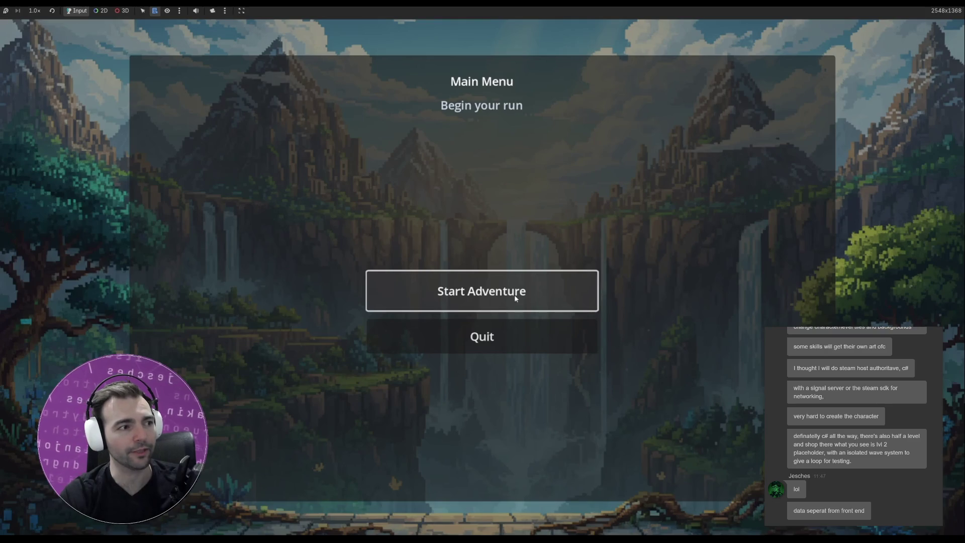
{"action": "mouse_move", "coordinate": [392, 270]}
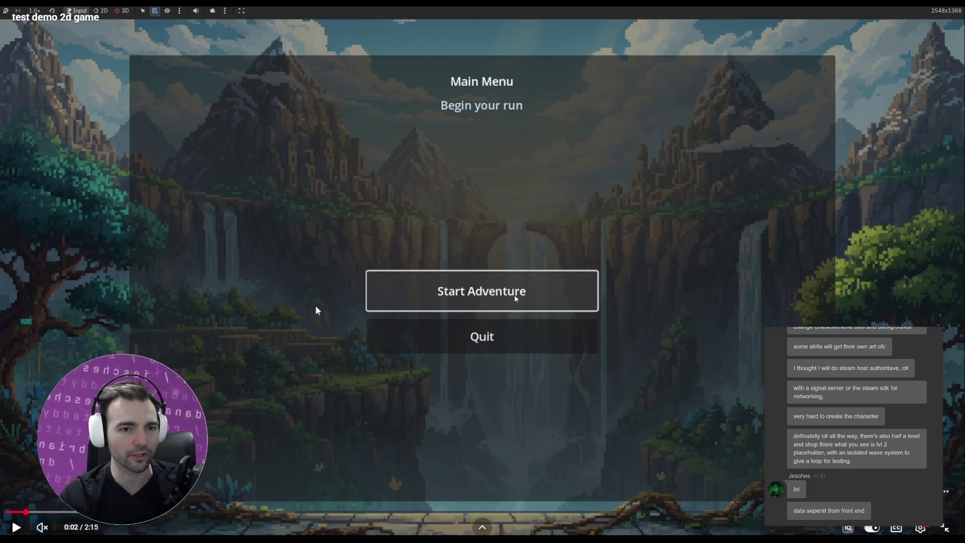
{"action": "double_click", "coordinate": [354, 218]}
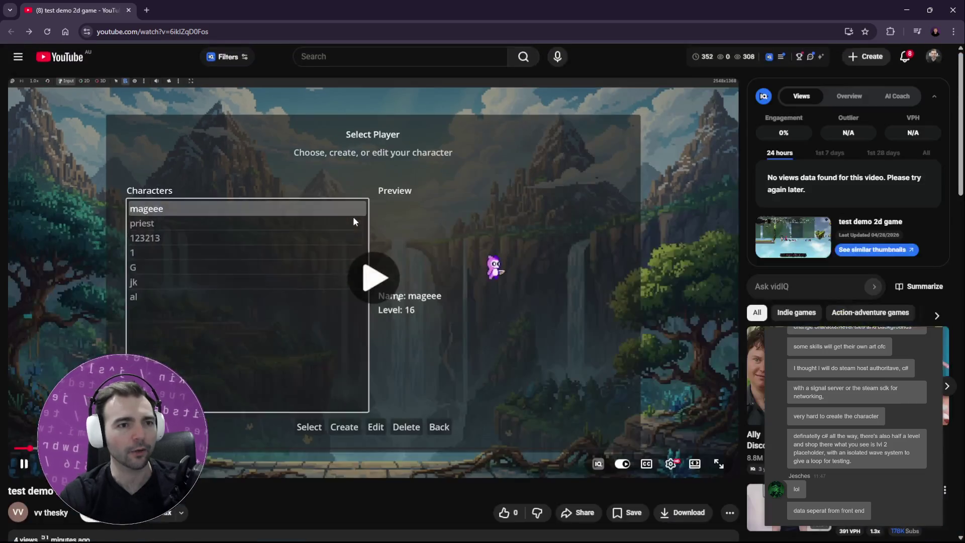
Step: Switch past the Codex terminal to the Godot editor showing the SpaceLayout village scene
{"action": "key", "text": "alt+Tab"}
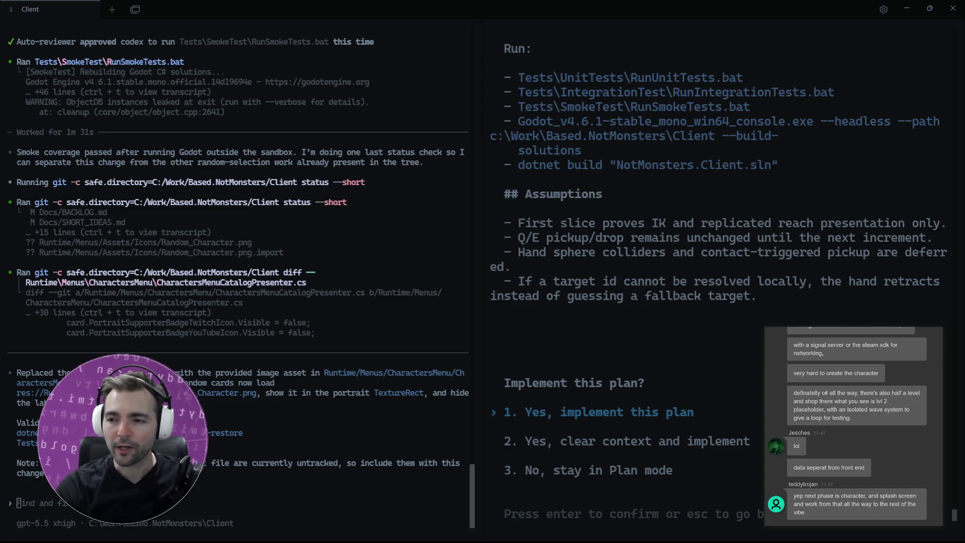
{"action": "key", "text": "alt+Tab"}
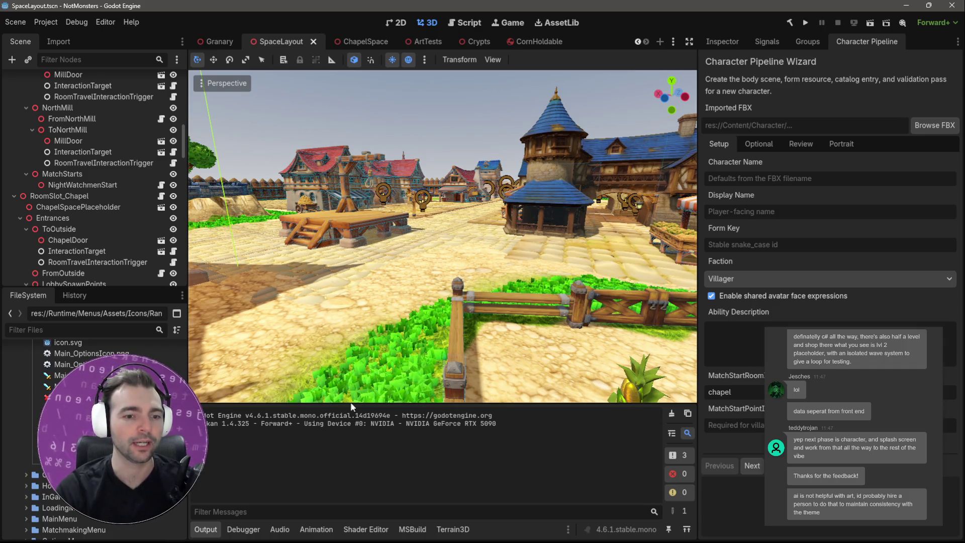
Step: Clear the Output log and run the NotMonsters project with F5
{"action": "left_click", "coordinate": [686, 413]}
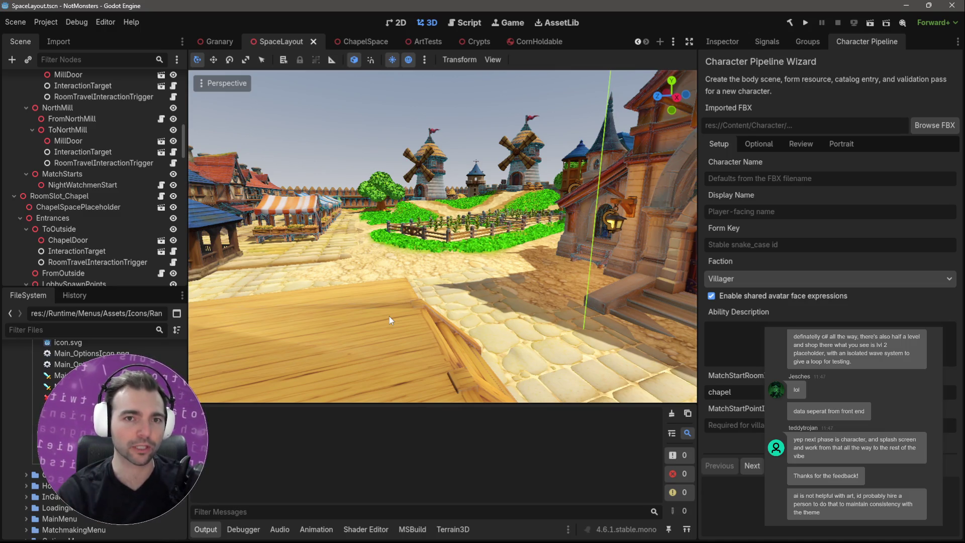
{"action": "key", "text": "F5"}
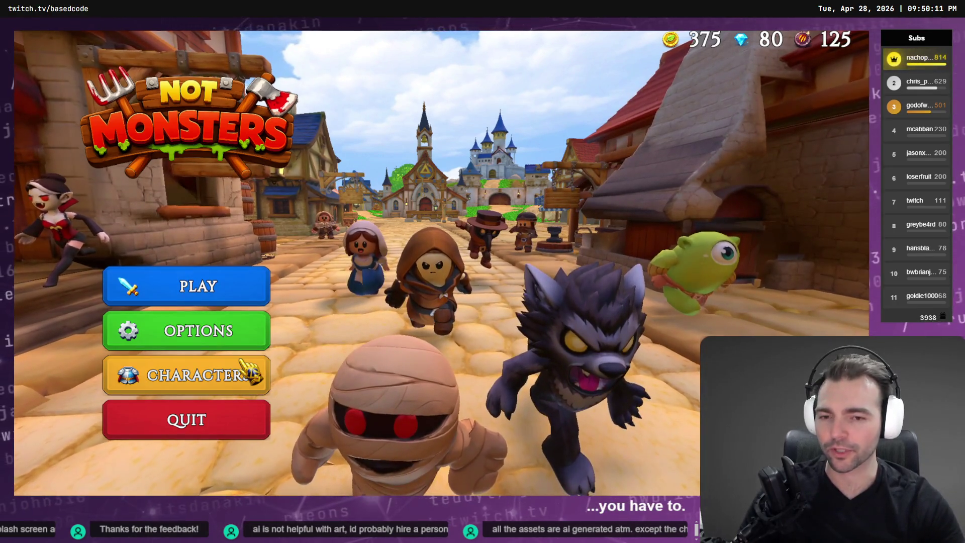
Step: Host a public game from Play and roll the Random villager card a few times
{"action": "left_click", "coordinate": [250, 300]}
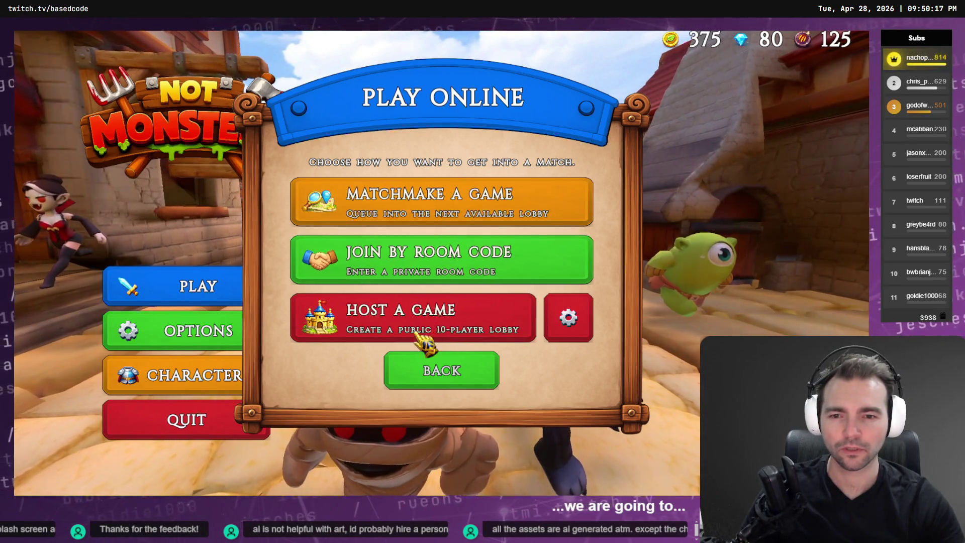
{"action": "left_click", "coordinate": [430, 312]}
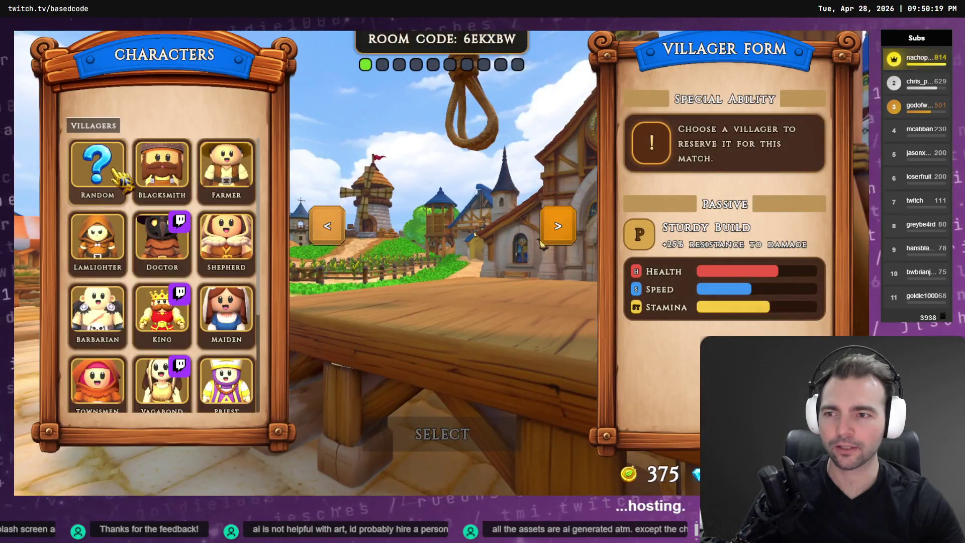
{"action": "left_click", "coordinate": [115, 196]}
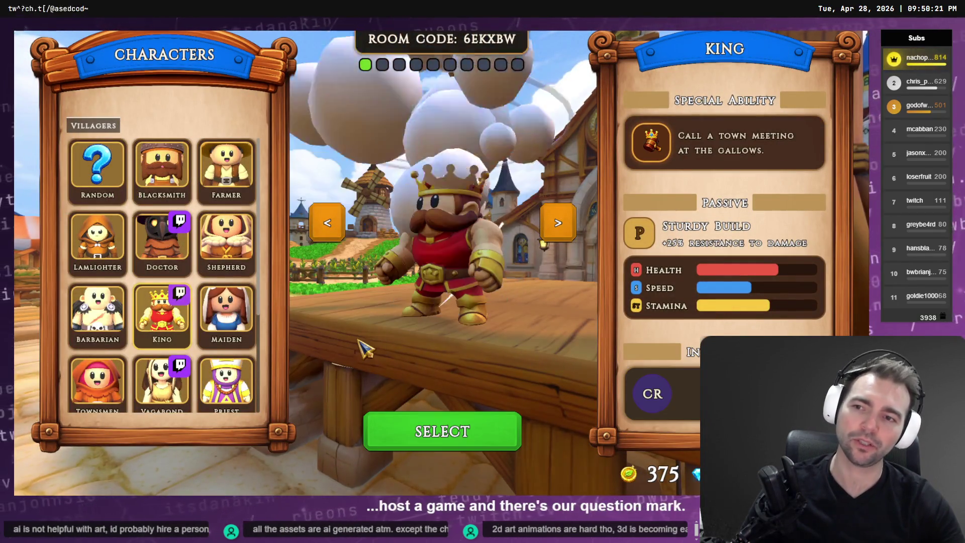
{"action": "left_click", "coordinate": [93, 169]}
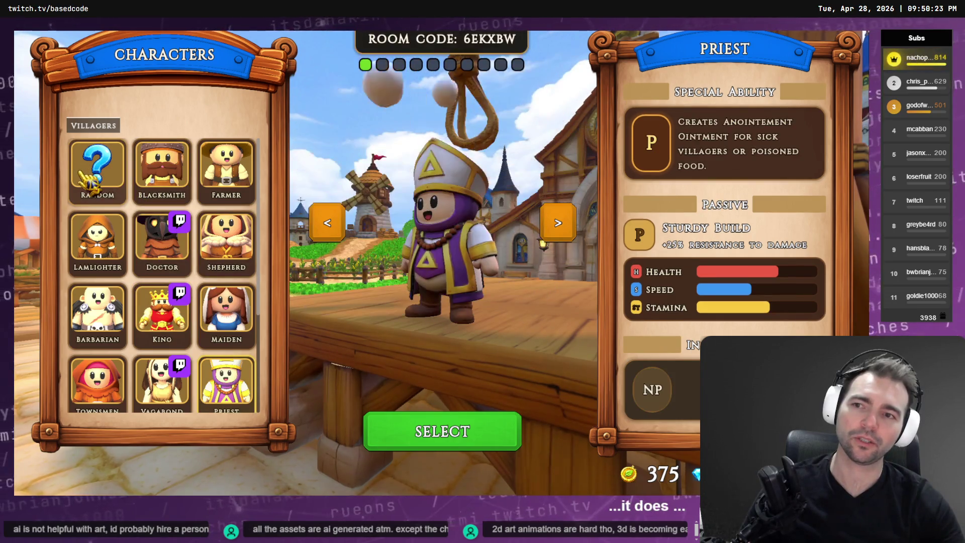
{"action": "left_click", "coordinate": [161, 309]}
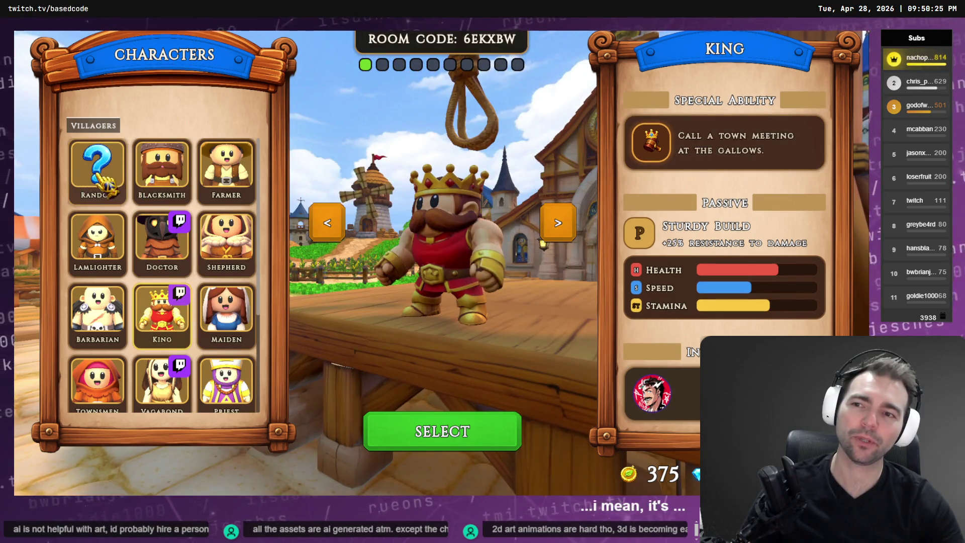
Step: Keep rerolling the Random villager card until it lands on the Lamlighter
{"action": "left_click", "coordinate": [99, 189]}
{"action": "left_click", "coordinate": [99, 189]}
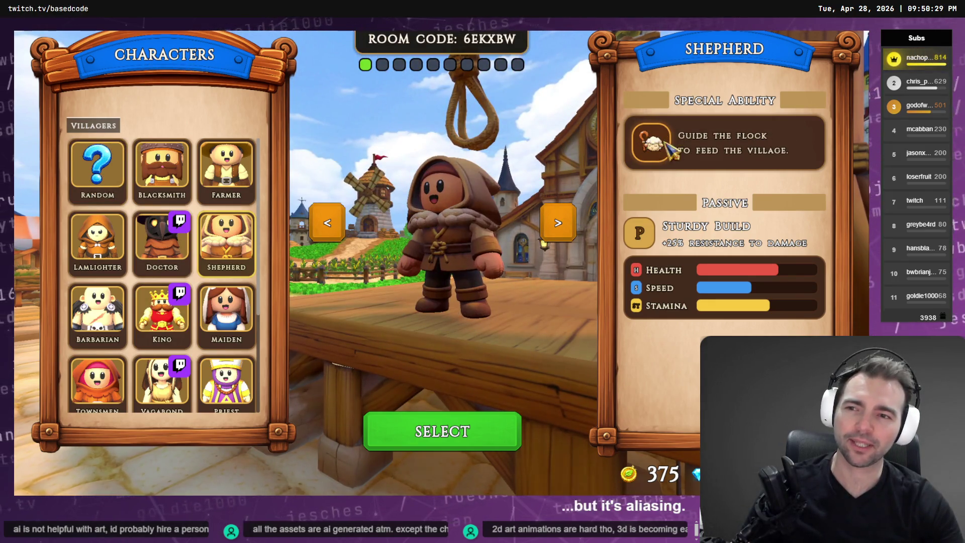
{"action": "left_click", "coordinate": [111, 176]}
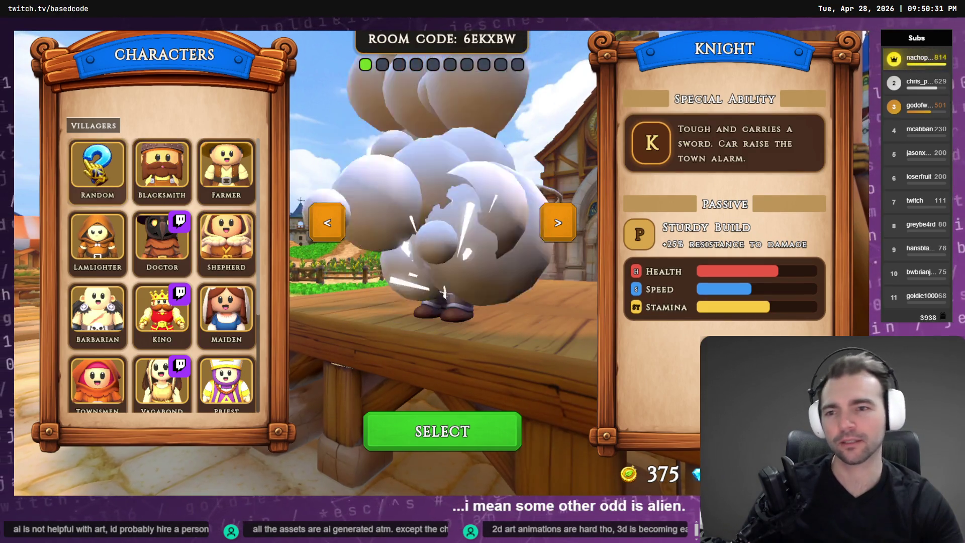
{"action": "left_click", "coordinate": [110, 176]}
{"action": "left_click", "coordinate": [108, 176]}
{"action": "left_click", "coordinate": [108, 176]}
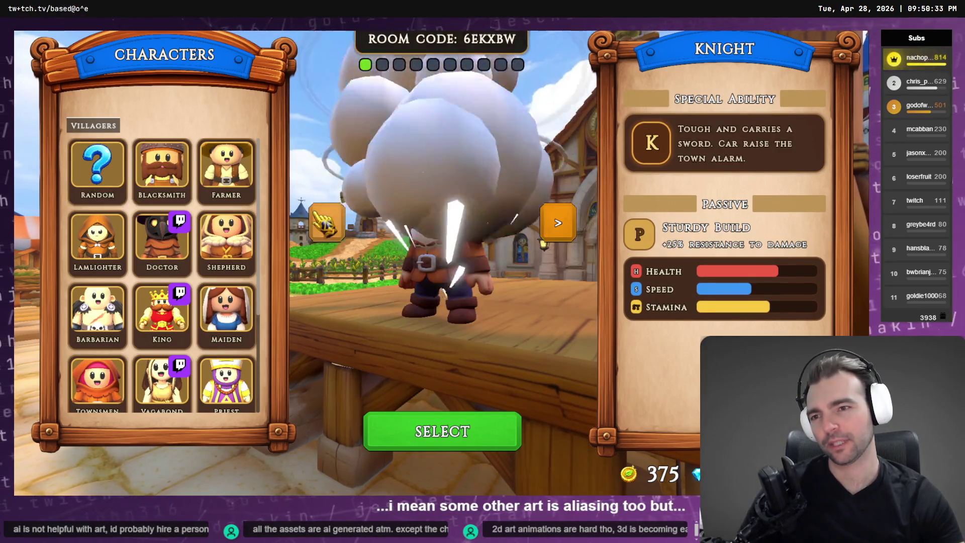
{"action": "left_click", "coordinate": [108, 176]}
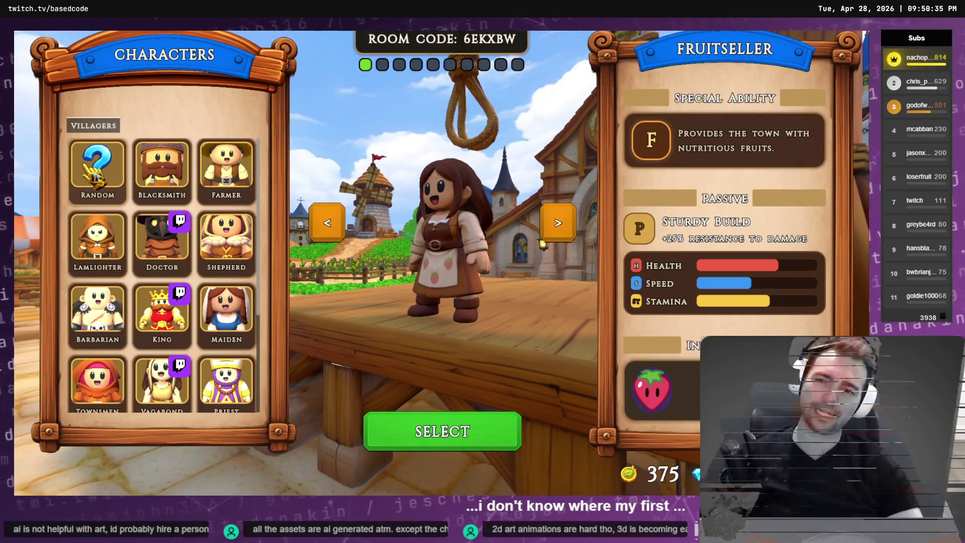
{"action": "left_click", "coordinate": [99, 194]}
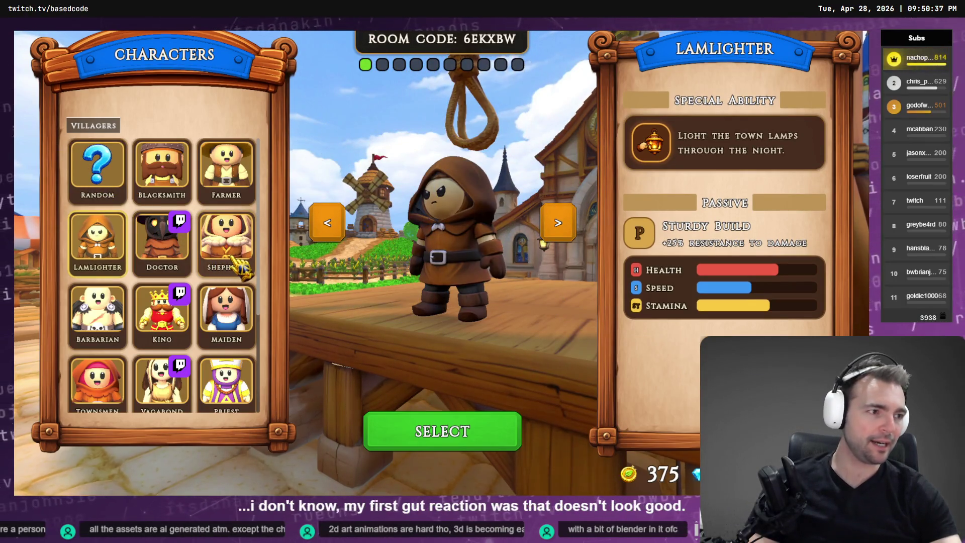
{"action": "key", "text": "alt+Tab"}
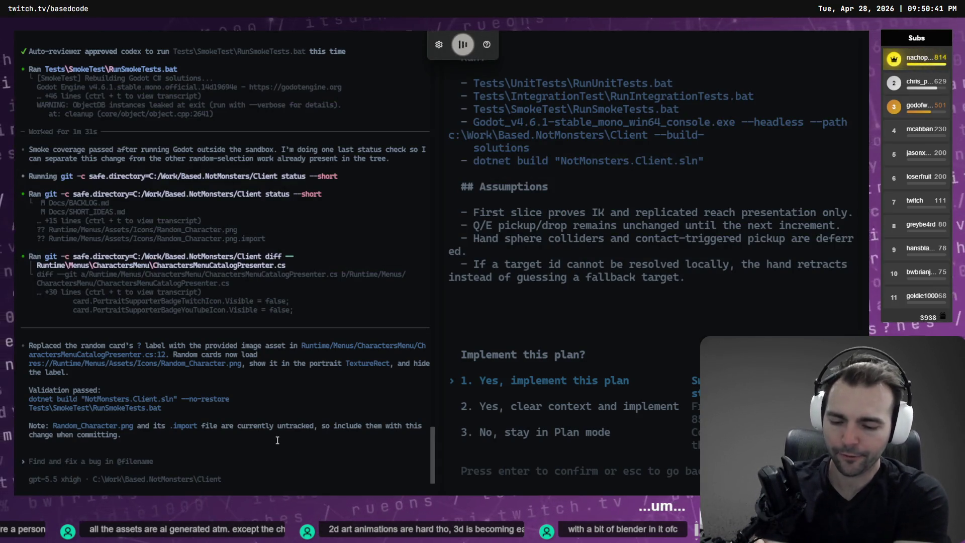
Step: Ask Codex to give the Random image a few pixels of padding and render it crisply
{"action": "type", "text": "give a few pixels"}
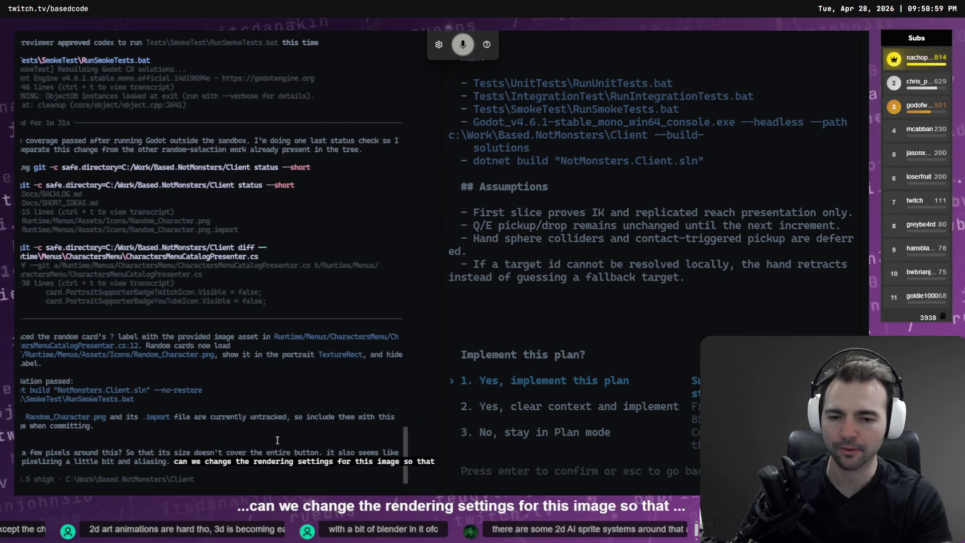
{"action": "key", "text": "Return"}
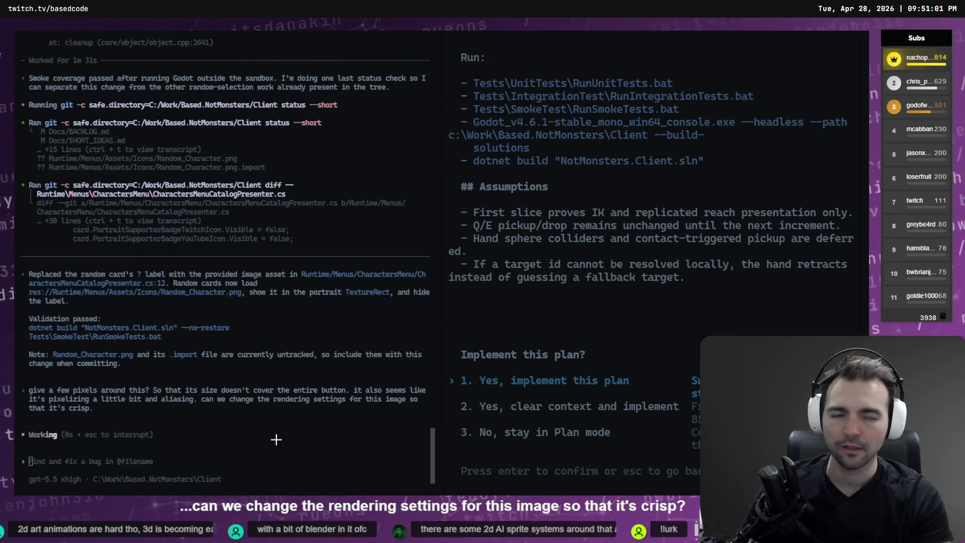
{"action": "key", "text": "alt+Tab"}
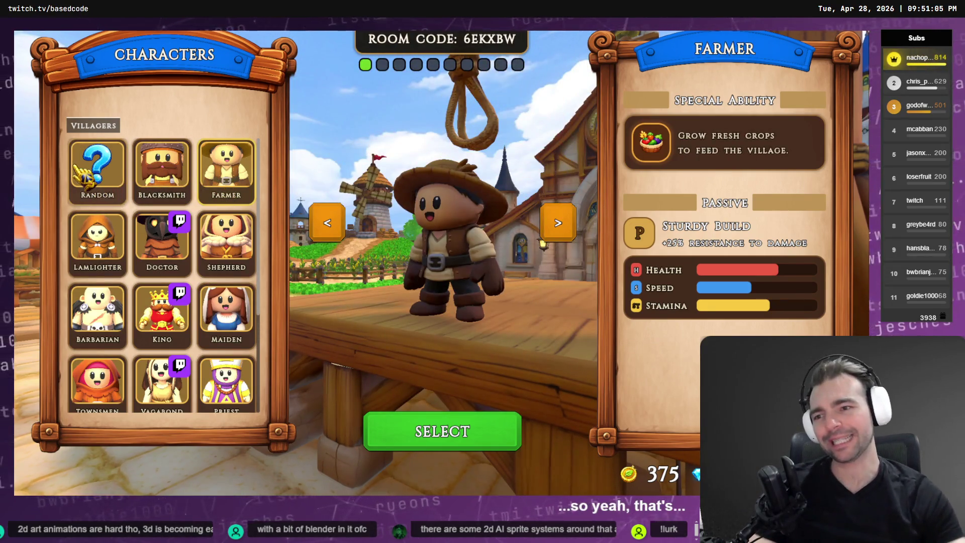
Step: Roll the Random villager twice more, then back out to the main menu and open Characters
{"action": "left_click", "coordinate": [93, 173]}
{"action": "left_click", "coordinate": [93, 173]}
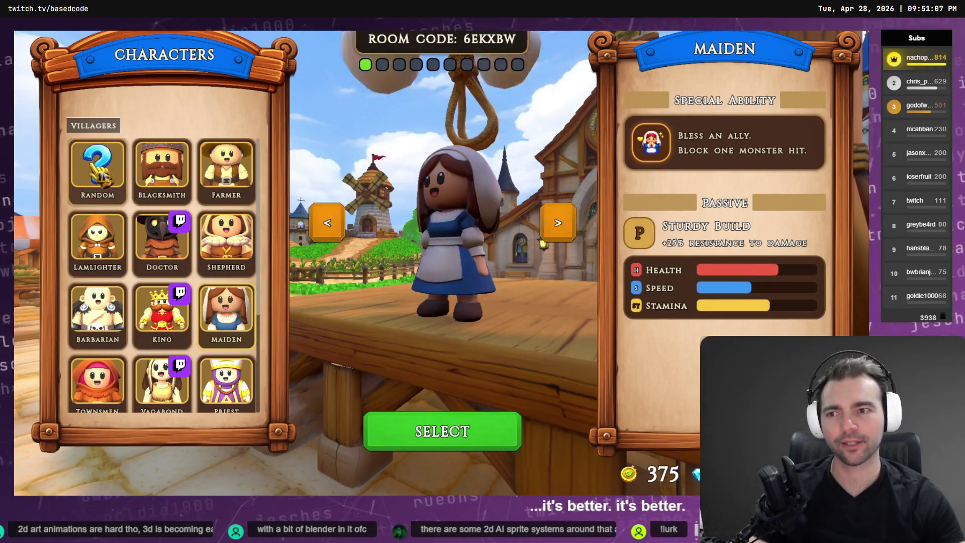
{"action": "scroll", "coordinate": [246, 222], "scroll_direction": "down", "scroll_amount": 3}
{"action": "scroll", "coordinate": [227, 226], "scroll_direction": "up", "scroll_amount": 3}
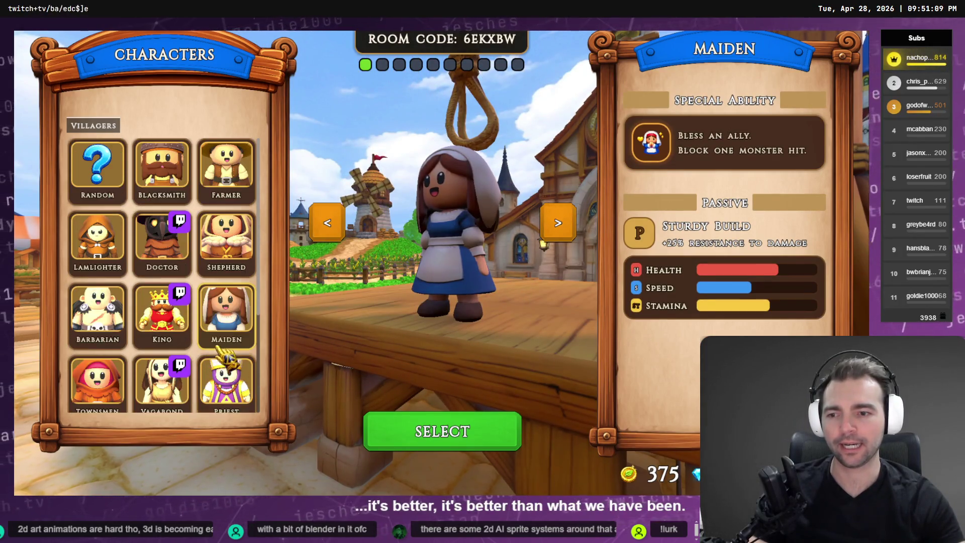
{"action": "key", "text": "Escape"}
{"action": "key", "text": "Escape"}
{"action": "left_click", "coordinate": [442, 395]}
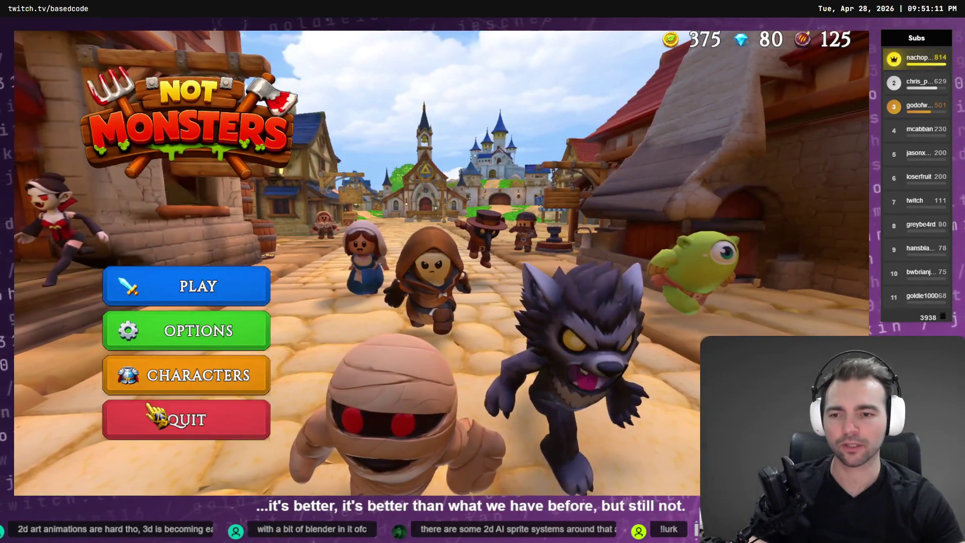
{"action": "left_click", "coordinate": [198, 375]}
Step: Toggle the character gallery between the Monsters and Villagers lists to compare them
{"action": "left_click", "coordinate": [147, 125]}
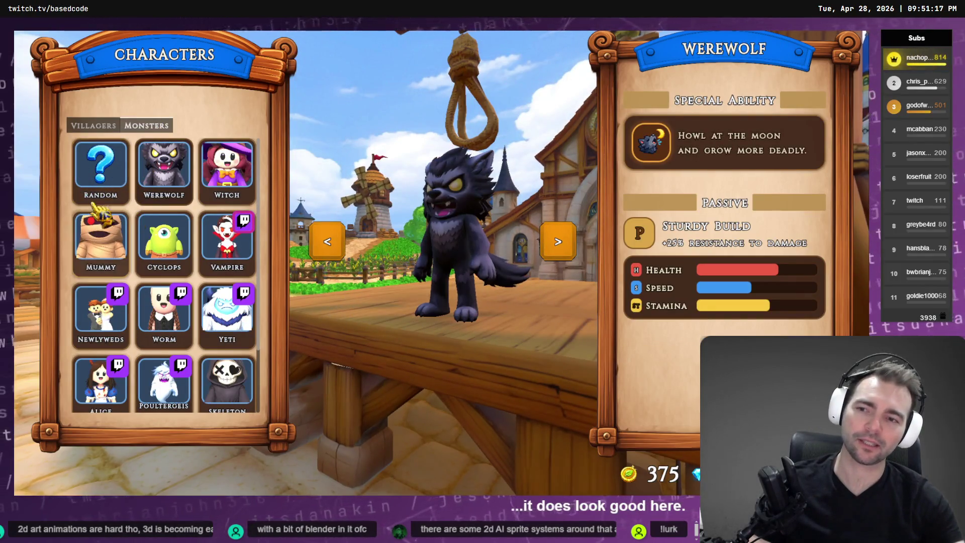
{"action": "left_click", "coordinate": [93, 125]}
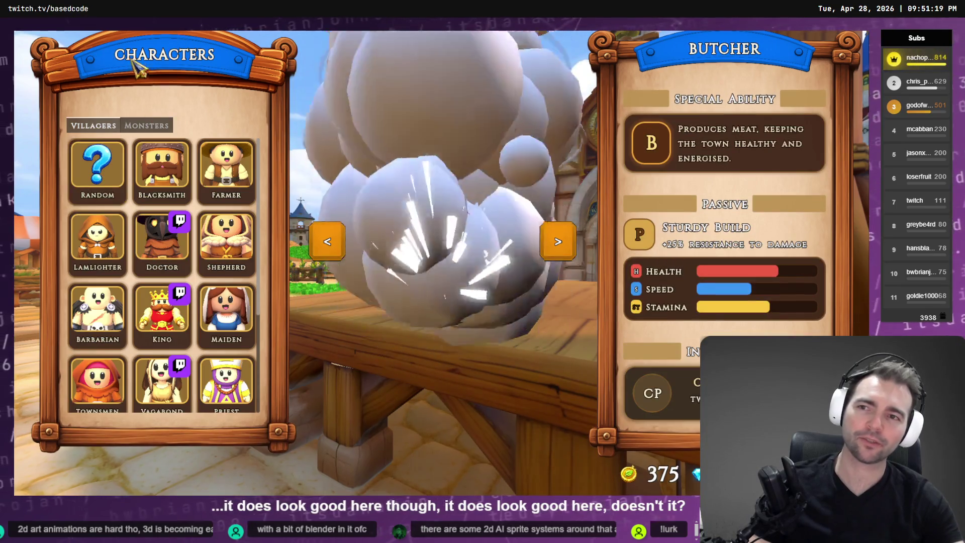
{"action": "left_click", "coordinate": [151, 124]}
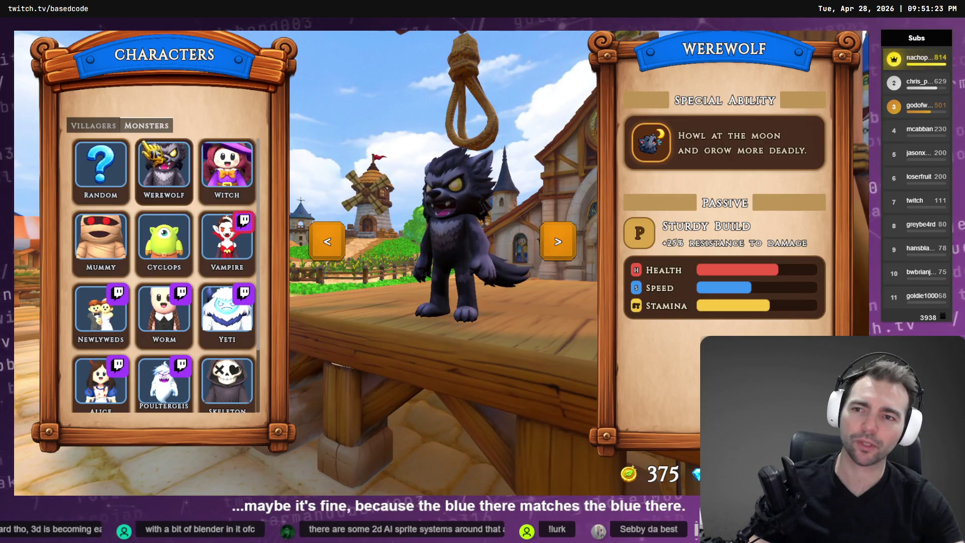
{"action": "left_click", "coordinate": [107, 126]}
{"action": "left_click", "coordinate": [148, 126]}
{"action": "left_click", "coordinate": [103, 125]}
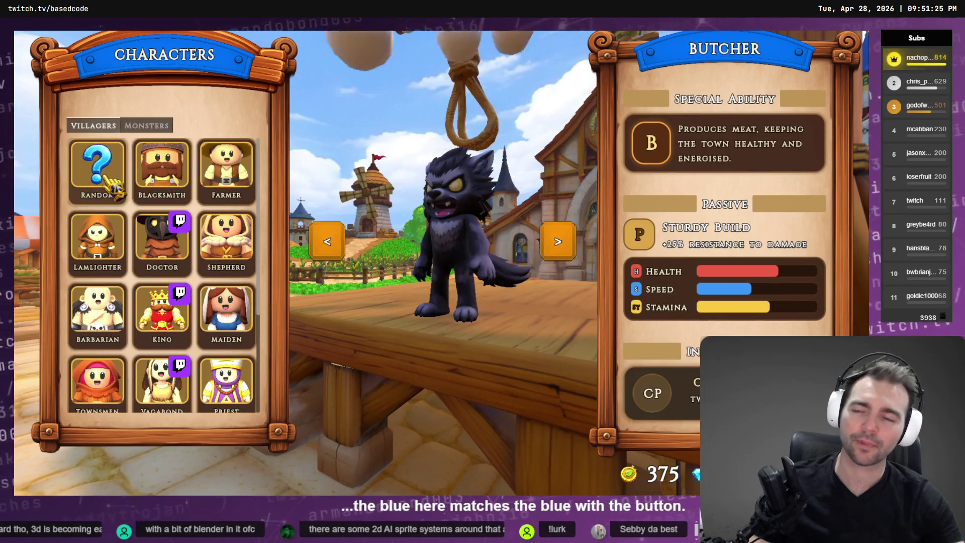
Step: Roll random villager and monster cards while switching between the two lists
{"action": "left_click", "coordinate": [113, 189]}
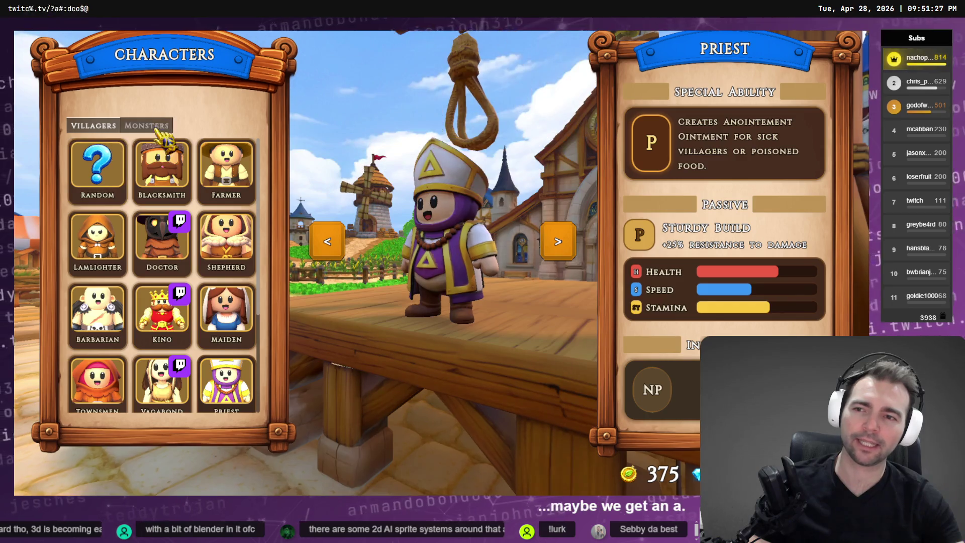
{"action": "left_click", "coordinate": [163, 128]}
{"action": "left_click", "coordinate": [128, 188]}
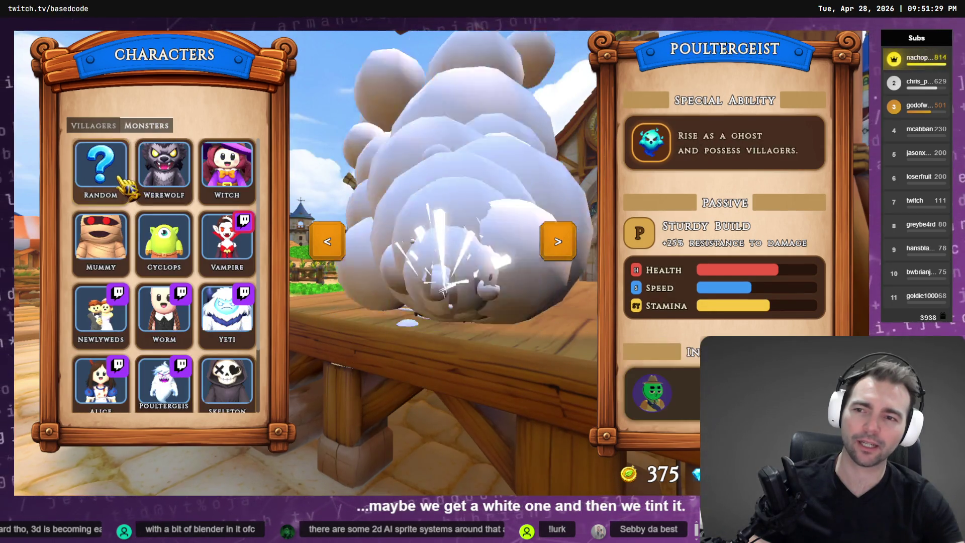
{"action": "left_click", "coordinate": [101, 126]}
{"action": "left_click", "coordinate": [147, 126]}
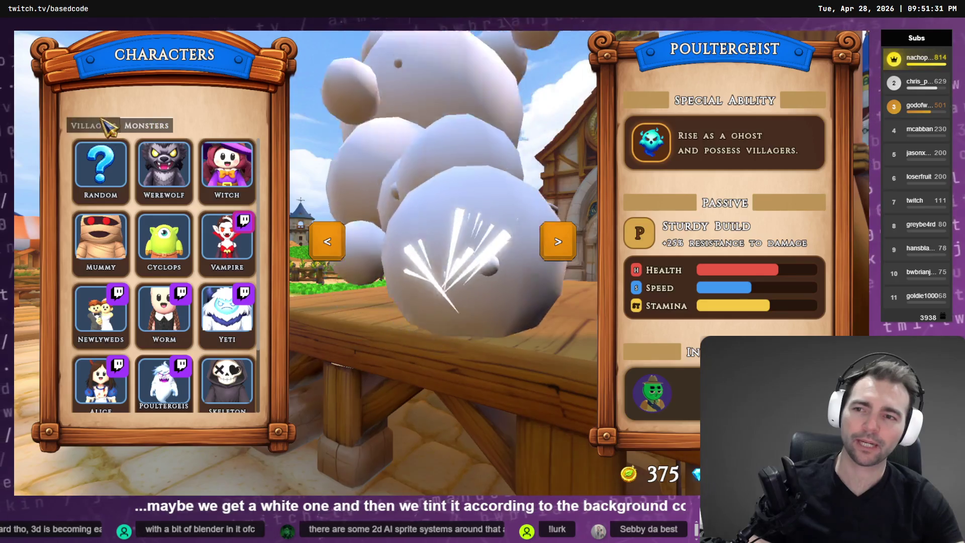
{"action": "left_click", "coordinate": [102, 121]}
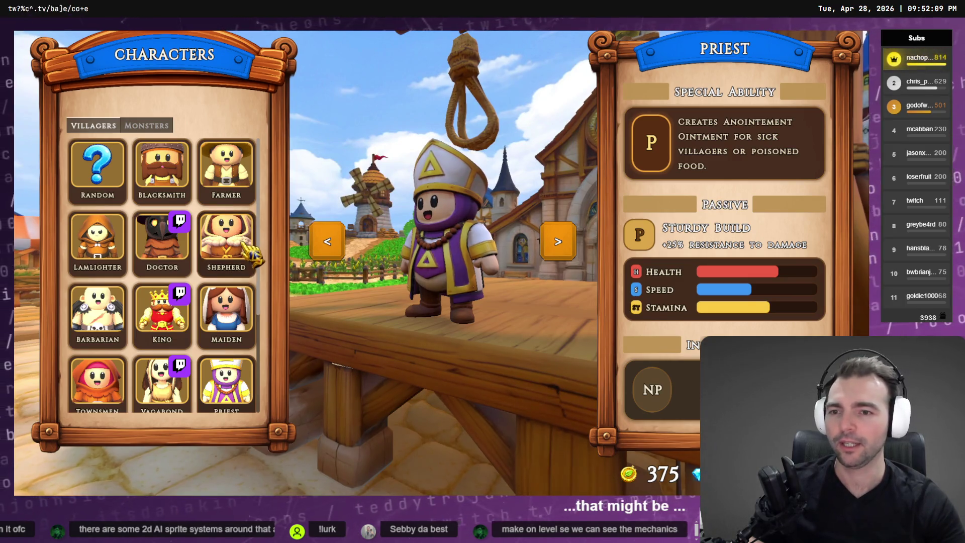
Step: Preview the Shepherd, Knight, Artist and Butcher villagers, then go back to the main menu
{"action": "left_click", "coordinate": [244, 264]}
{"action": "scroll", "coordinate": [238, 267], "scroll_direction": "down", "scroll_amount": 3}
{"action": "left_click", "coordinate": [225, 307]}
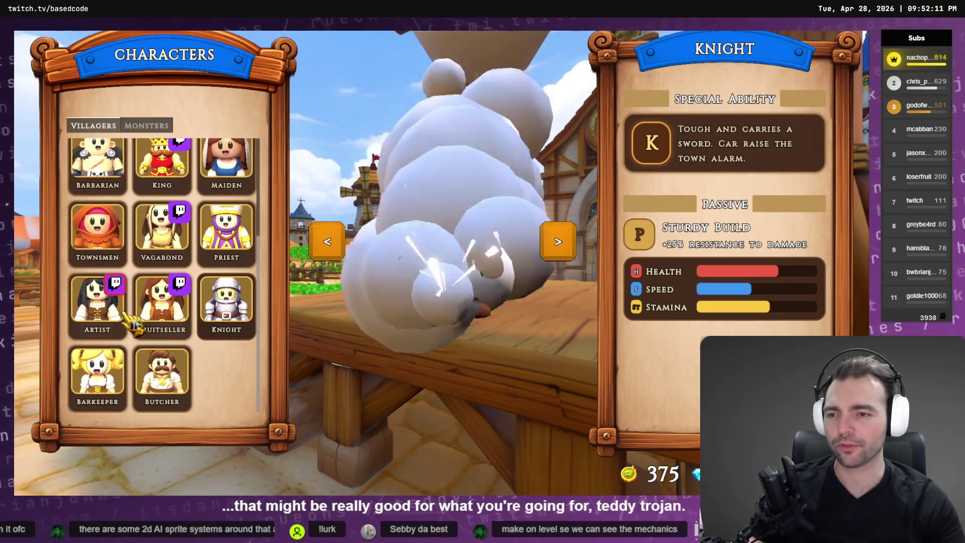
{"action": "left_click", "coordinate": [120, 324]}
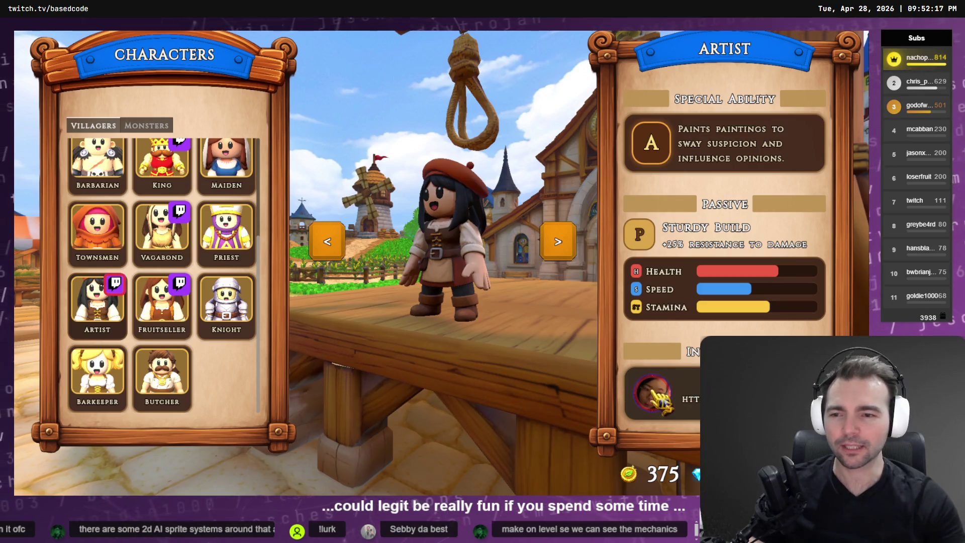
{"action": "left_click", "coordinate": [162, 377]}
{"action": "key", "text": "Escape"}
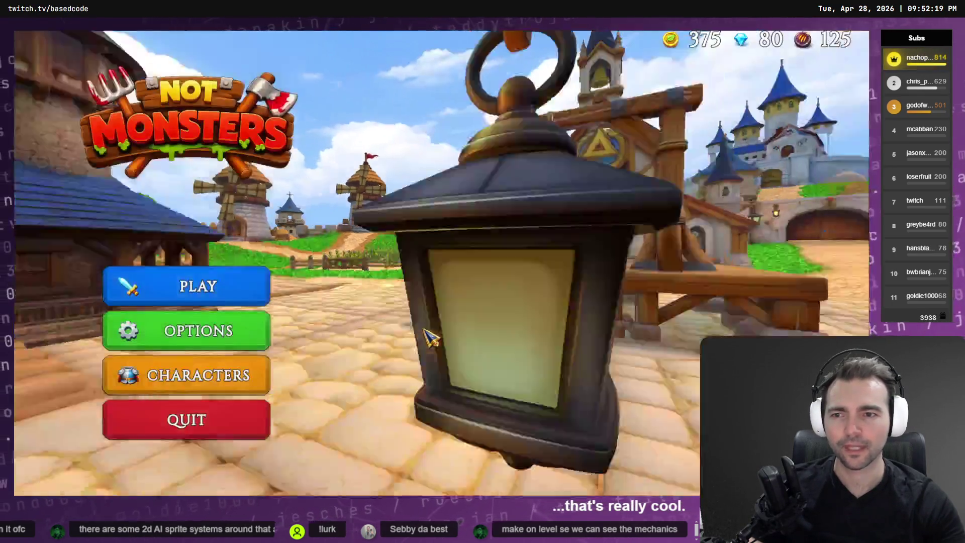
Step: Open the Play Online options and back out of them
{"action": "left_click", "coordinate": [252, 286]}
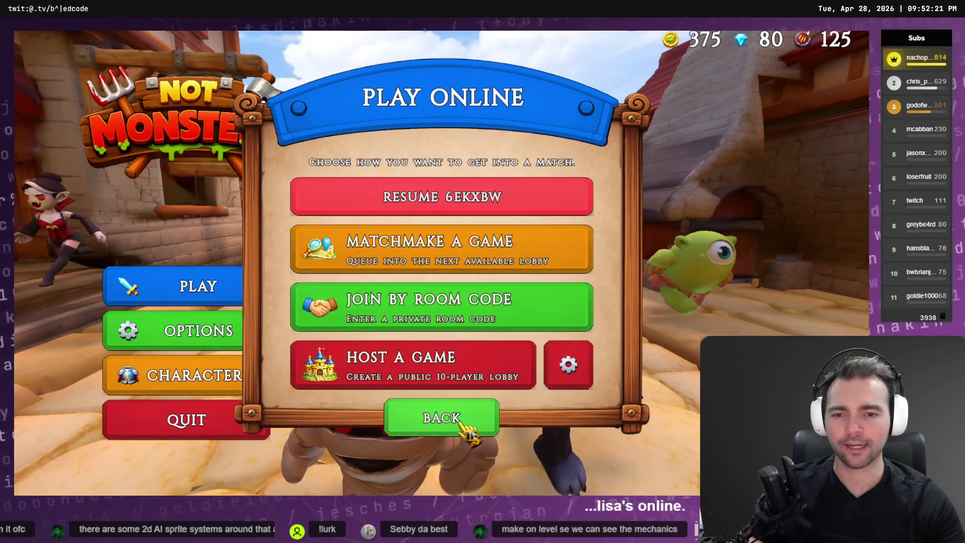
{"action": "left_click", "coordinate": [460, 423]}
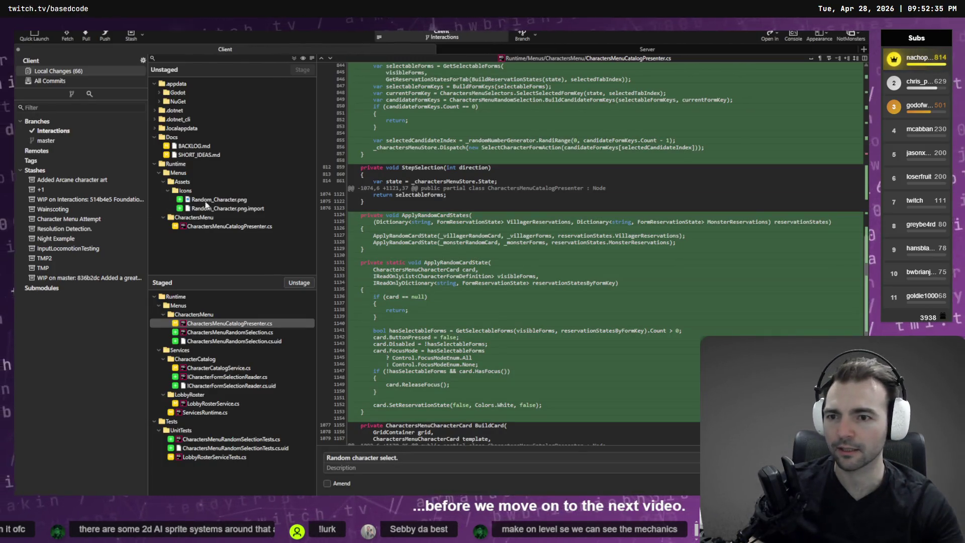
Step: Stage Random_Character.png and its .import file, then review the presenter and SHORT_IDEAS.md diffs
{"action": "left_click_drag", "start_coordinate": [200, 206], "coordinate": [229, 201]}
{"action": "left_click", "coordinate": [300, 73]}
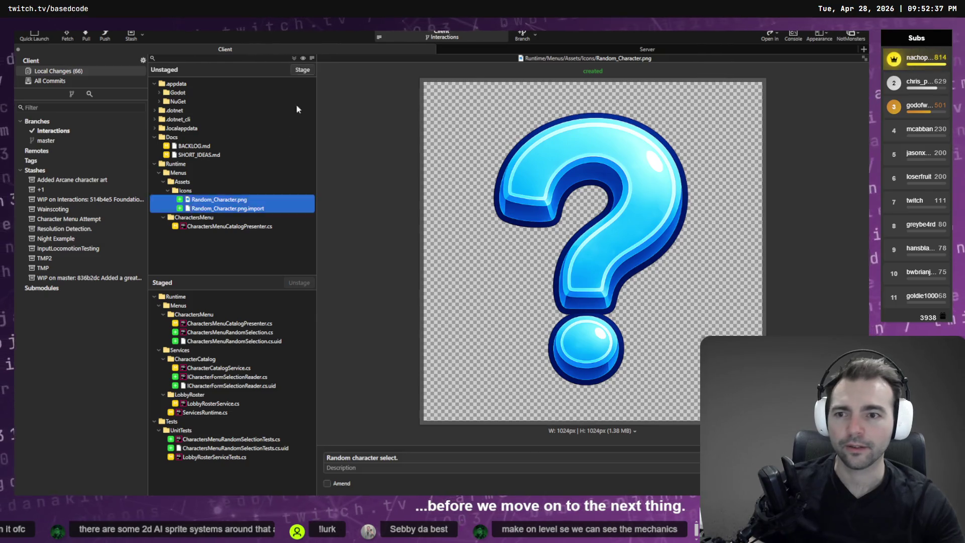
{"action": "left_click", "coordinate": [259, 192]}
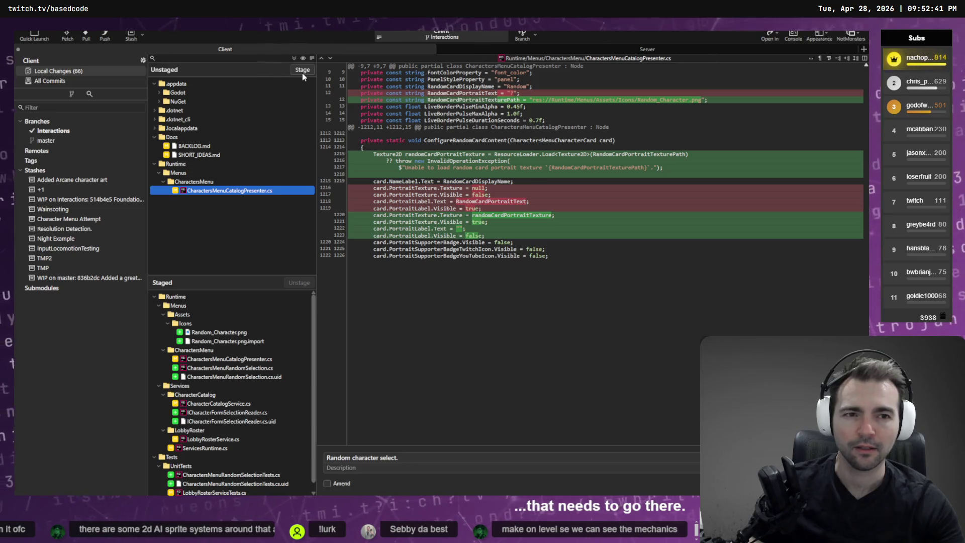
{"action": "mouse_move", "coordinate": [515, 228]}
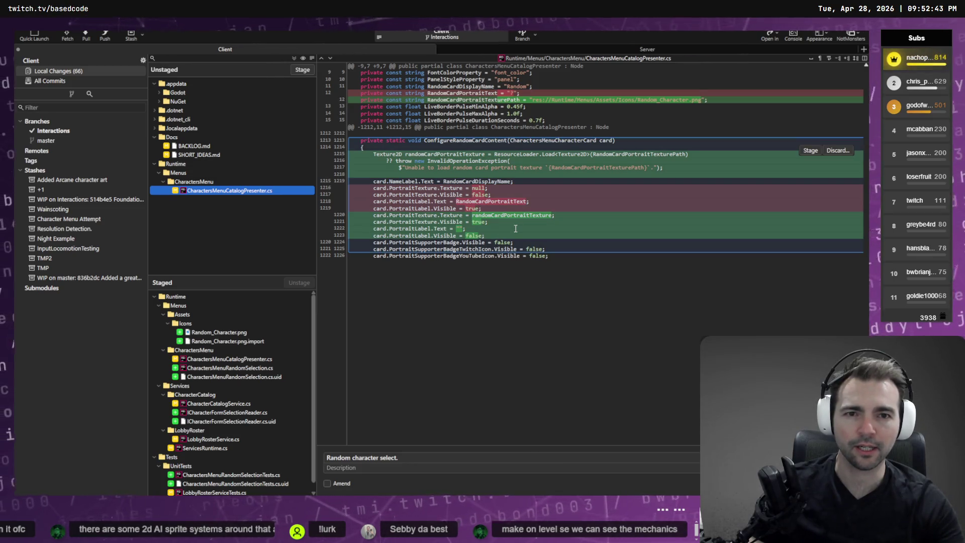
{"action": "double_click", "coordinate": [447, 100]}
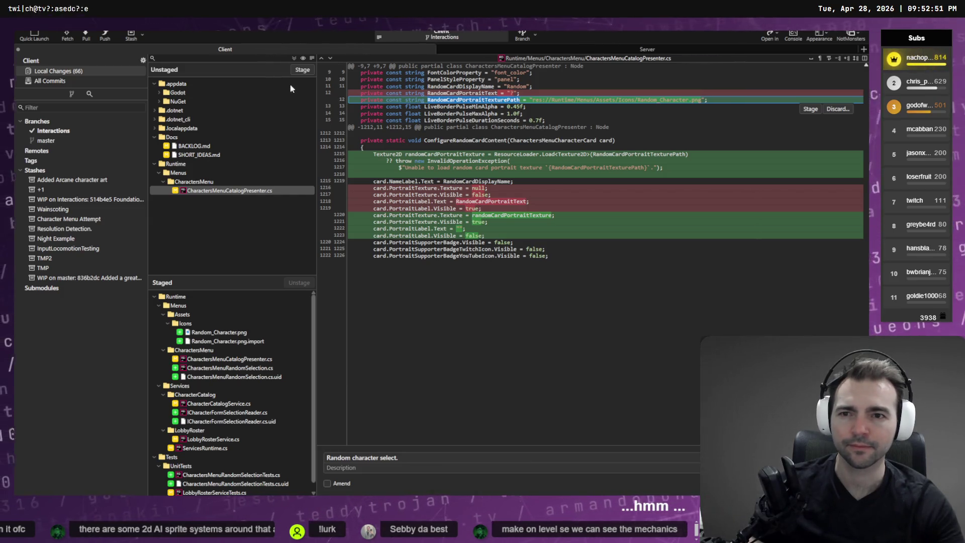
{"action": "left_click", "coordinate": [240, 153]}
{"action": "scroll", "coordinate": [236, 373], "scroll_direction": "down", "scroll_amount": 1}
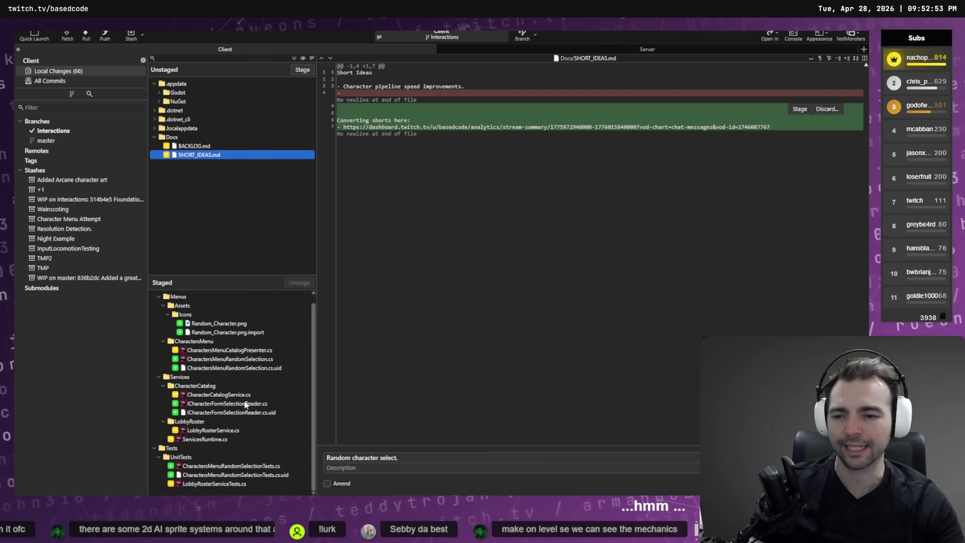
Step: Review the staged ServicesRuntime, CharacterCatalogService, presenter, random selection and test file diffs
{"action": "left_click", "coordinate": [237, 438]}
{"action": "left_click", "coordinate": [260, 387]}
{"action": "left_click", "coordinate": [261, 395]}
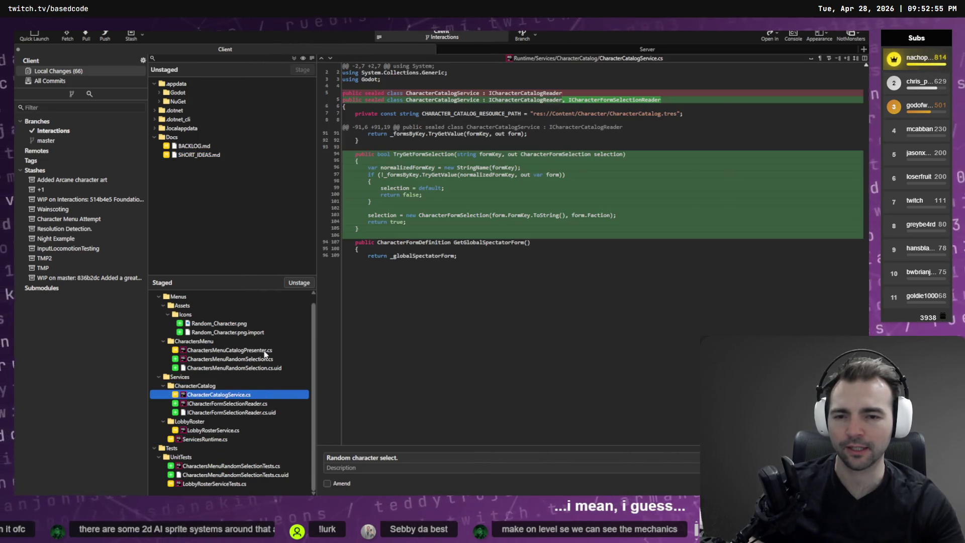
{"action": "left_click", "coordinate": [262, 350]}
{"action": "key", "text": "Down"}
{"action": "key", "text": "Down"}
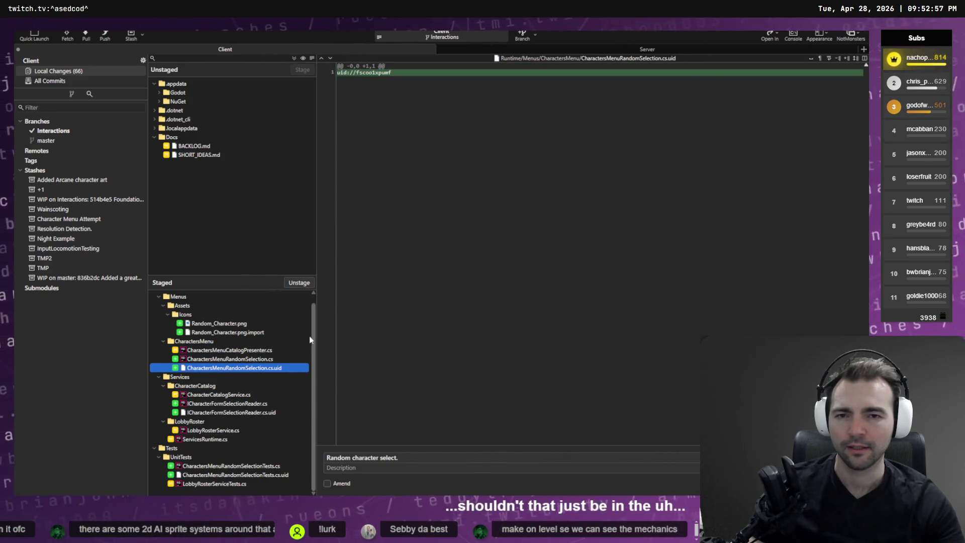
{"action": "left_click", "coordinate": [231, 465]}
{"action": "left_click", "coordinate": [214, 483]}
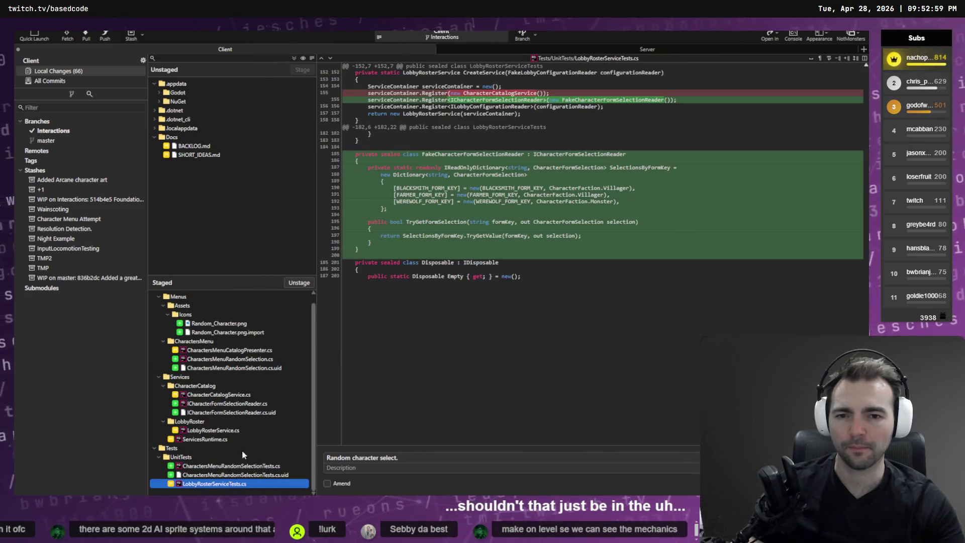
Step: Return to the CharactersMenuCatalogPresenter.cs diff and select the RandomCardPortraitTexturePath constant name
{"action": "left_click", "coordinate": [232, 350]}
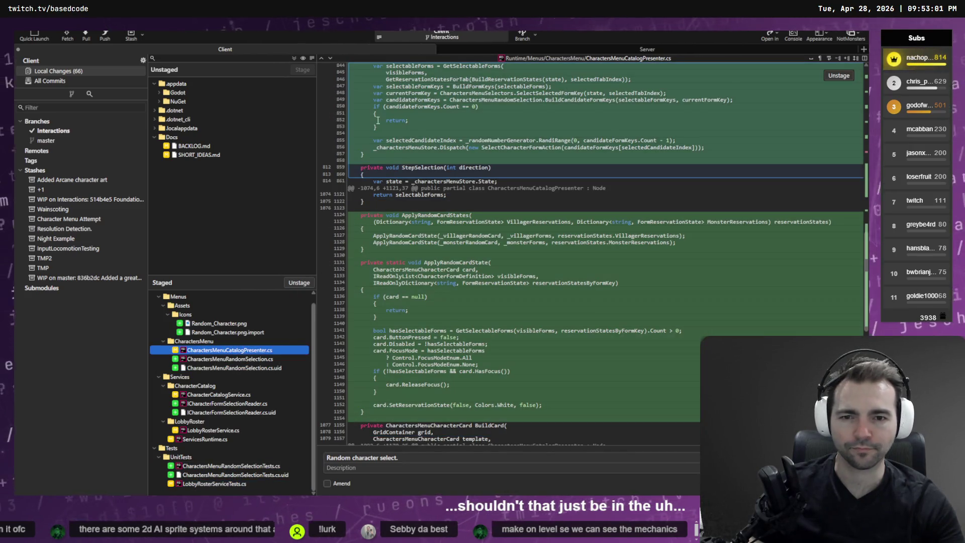
{"action": "scroll", "coordinate": [428, 224], "scroll_direction": "down", "scroll_amount": 1}
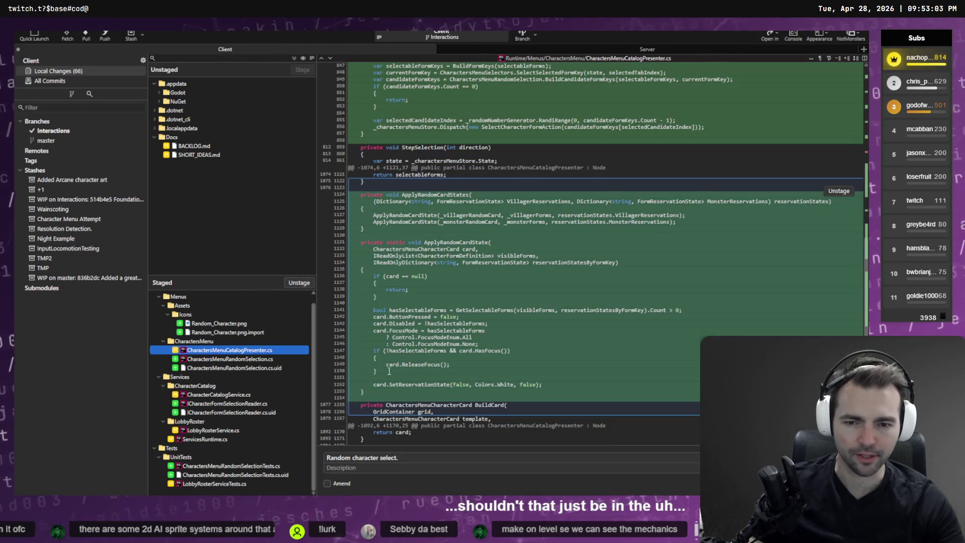
{"action": "left_click_drag", "start_coordinate": [352, 384], "coordinate": [592, 397]}
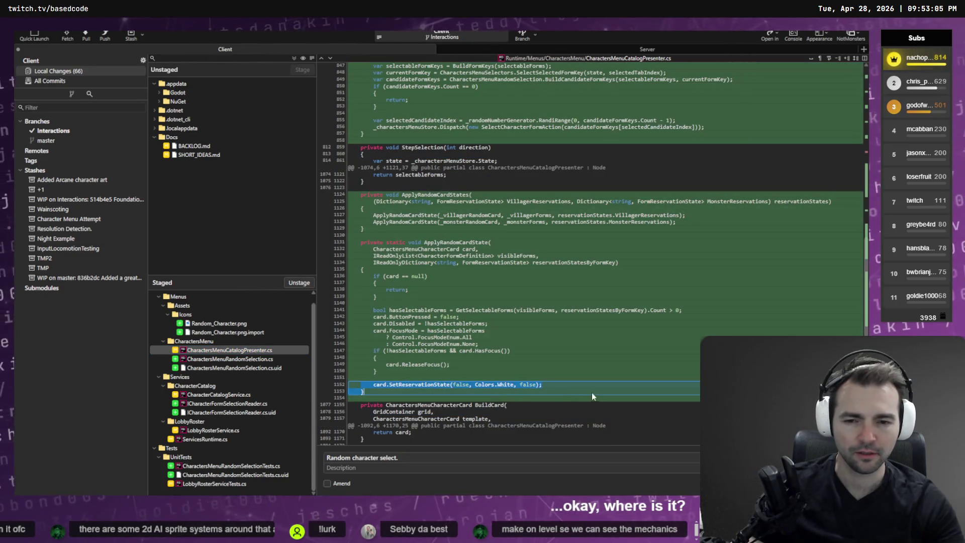
{"action": "scroll", "coordinate": [470, 208], "scroll_direction": "up", "scroll_amount": 14}
{"action": "scroll", "coordinate": [470, 208], "scroll_direction": "up", "scroll_amount": 18}
{"action": "mouse_move", "coordinate": [525, 107]}
{"action": "left_mouse_down"}
{"action": "mouse_move", "coordinate": [428, 116]}
{"action": "mouse_move", "coordinate": [381, 96]}
{"action": "mouse_move", "coordinate": [244, 93]}
{"action": "left_mouse_up"}
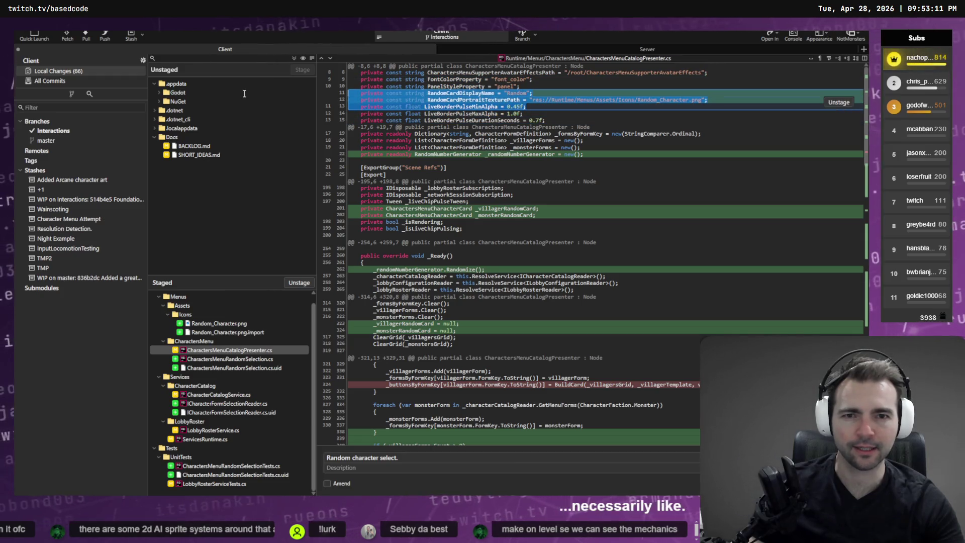
{"action": "double_click", "coordinate": [476, 101]}
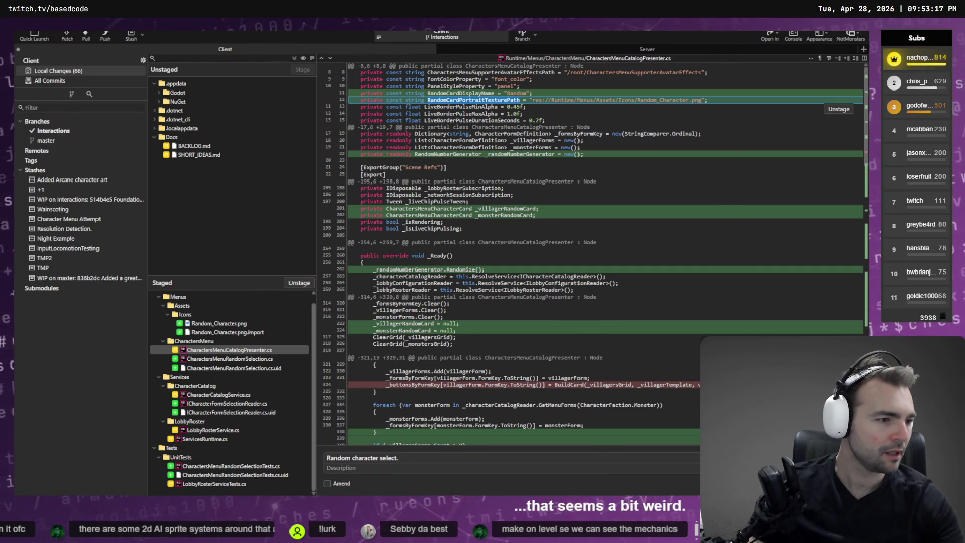
{"action": "key", "text": "alt+Tab"}
Step: Switch Rider to the NotMonsters.Client solution from the recent solutions list
{"action": "key", "text": "shift"}
{"action": "key", "text": "shift"}
{"action": "key", "text": "ctrl+v"}
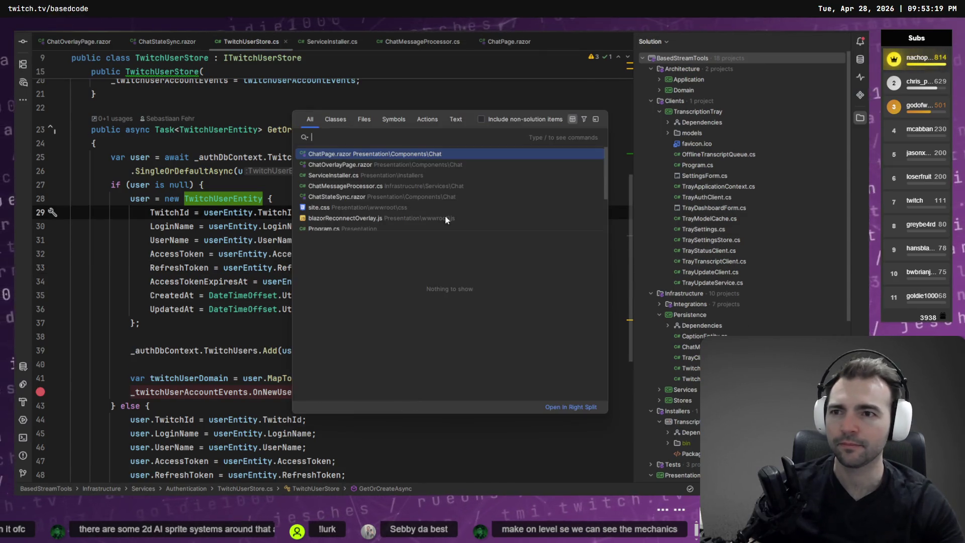
{"action": "key", "text": "Escape"}
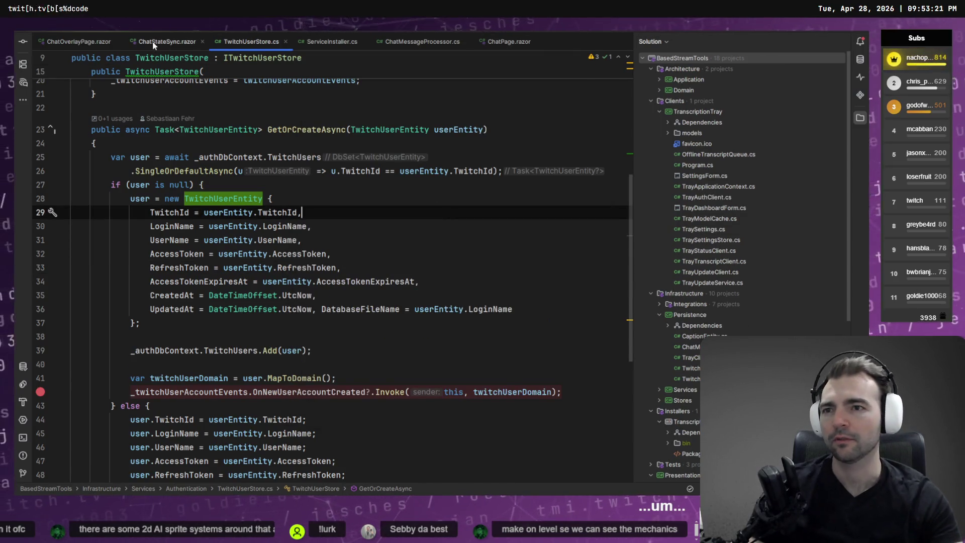
{"action": "key", "text": "alt+shift+r"}
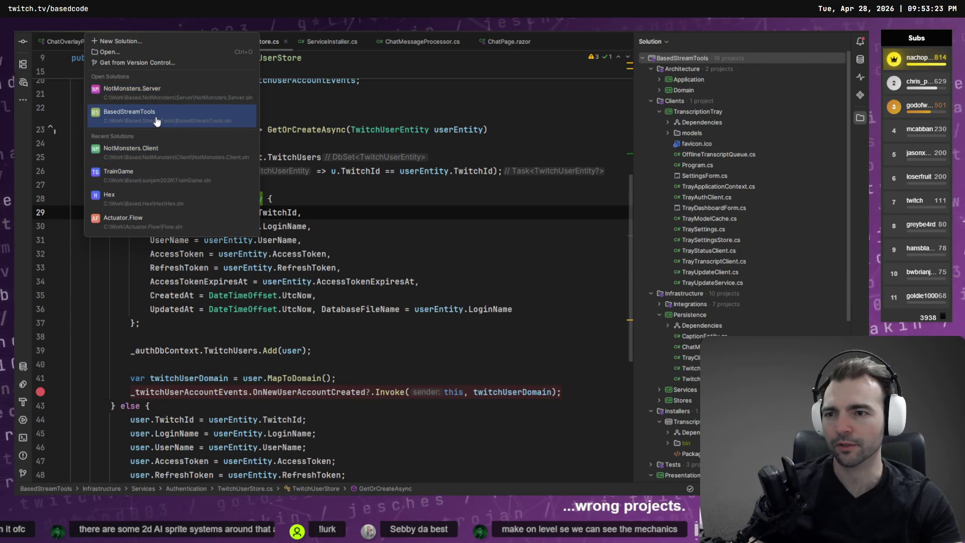
{"action": "left_click", "coordinate": [132, 151]}
{"action": "left_click", "coordinate": [424, 281]}
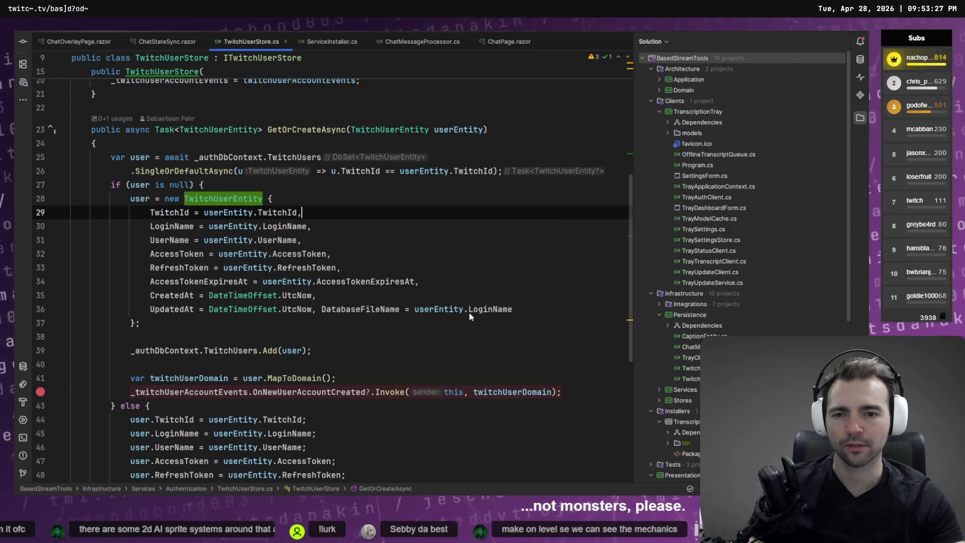
{"action": "left_click_drag", "start_coordinate": [452, 281], "coordinate": [444, 230]}
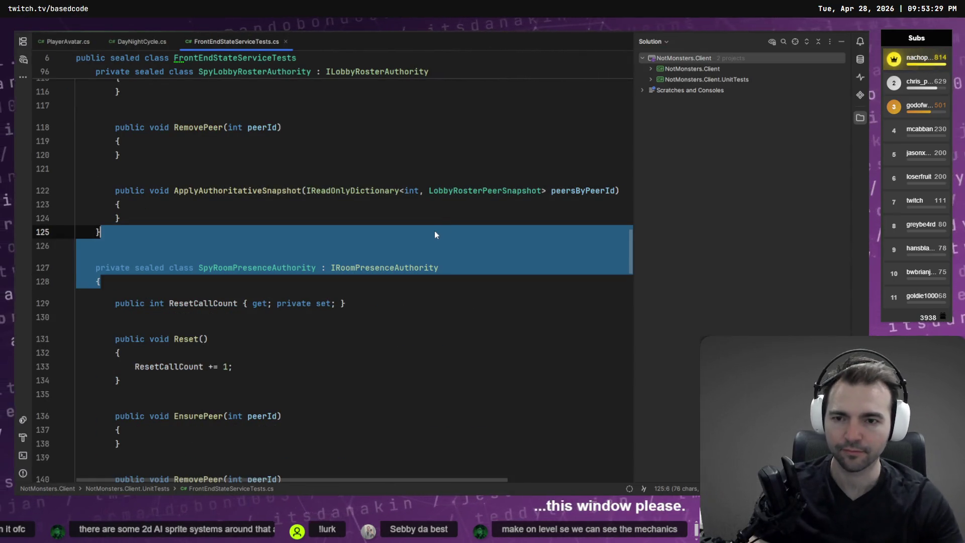
Step: Open CharactersMenuCatalogPresenter.cs by searching RandomCardPortraitTexturePath and find its occurrences in the file
{"action": "key", "text": "ctrl+t"}
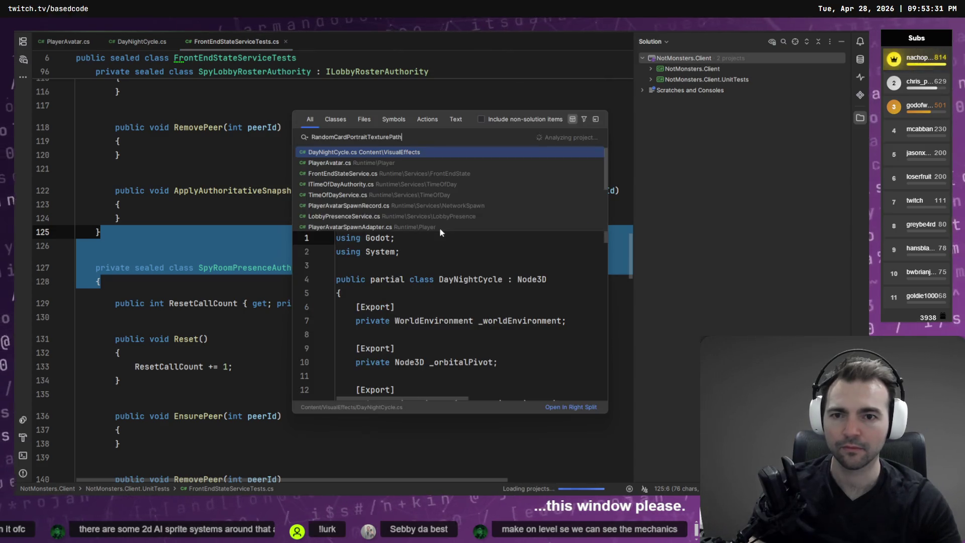
{"action": "key", "text": "Return"}
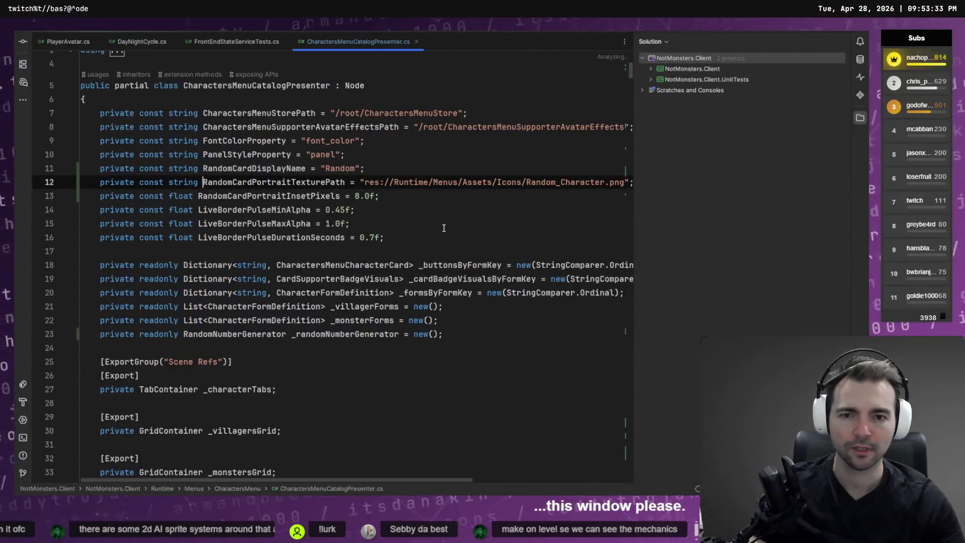
{"action": "left_click", "coordinate": [842, 43]}
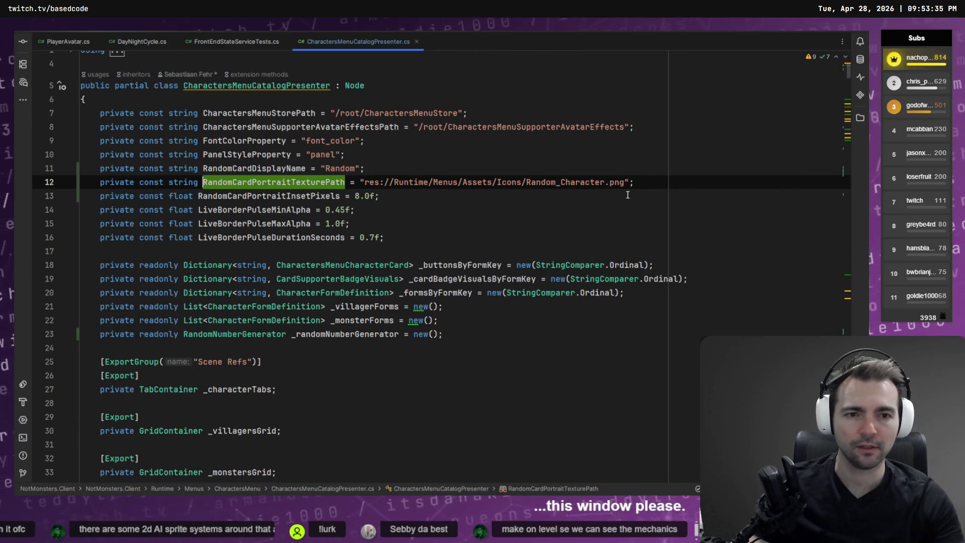
{"action": "double_click", "coordinate": [295, 182]}
{"action": "key", "text": "ctrl+f"}
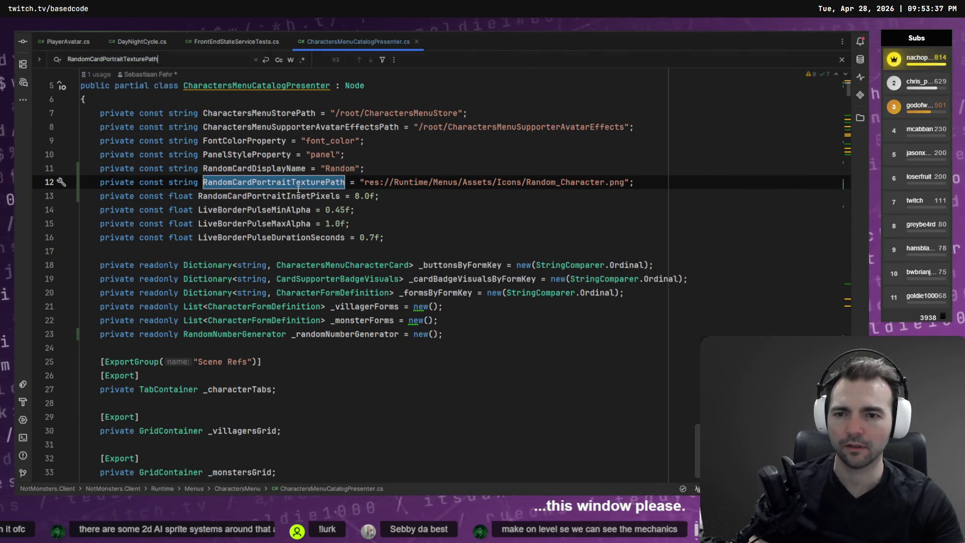
{"action": "key", "text": "Return"}
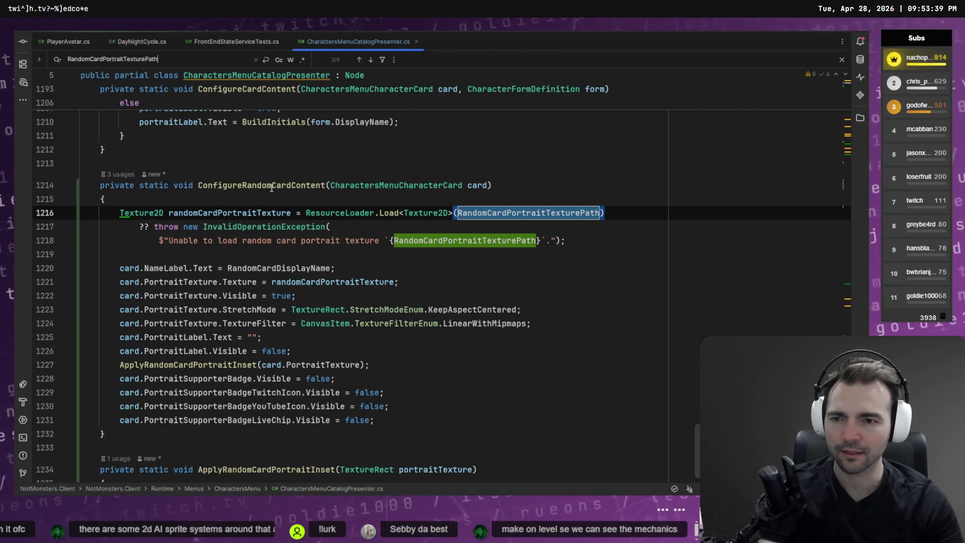
Step: Inspect the constant's uses in ConfigureRandomCardContent: the texture load and the error message
{"action": "left_click", "coordinate": [266, 185]}
{"action": "left_click", "coordinate": [515, 215]}
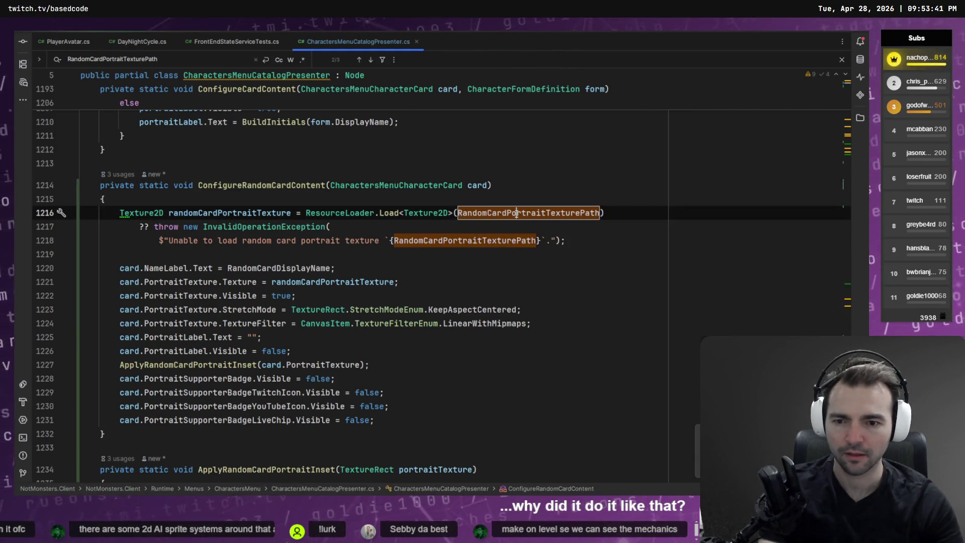
{"action": "left_click", "coordinate": [476, 241]}
{"action": "scroll", "coordinate": [514, 252], "scroll_direction": "down", "scroll_amount": 15}
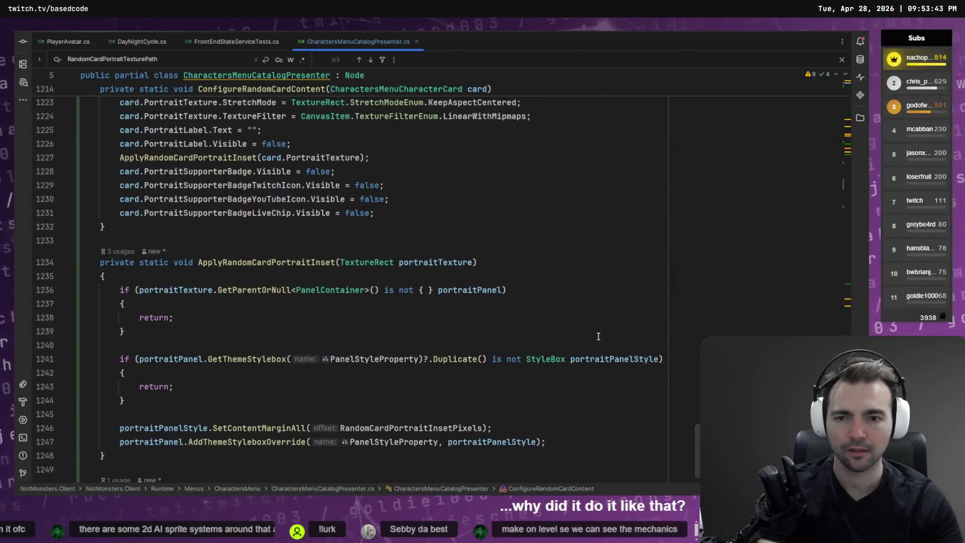
{"action": "scroll", "coordinate": [596, 348], "scroll_direction": "down", "scroll_amount": 8}
{"action": "scroll", "coordinate": [608, 349], "scroll_direction": "up", "scroll_amount": 20}
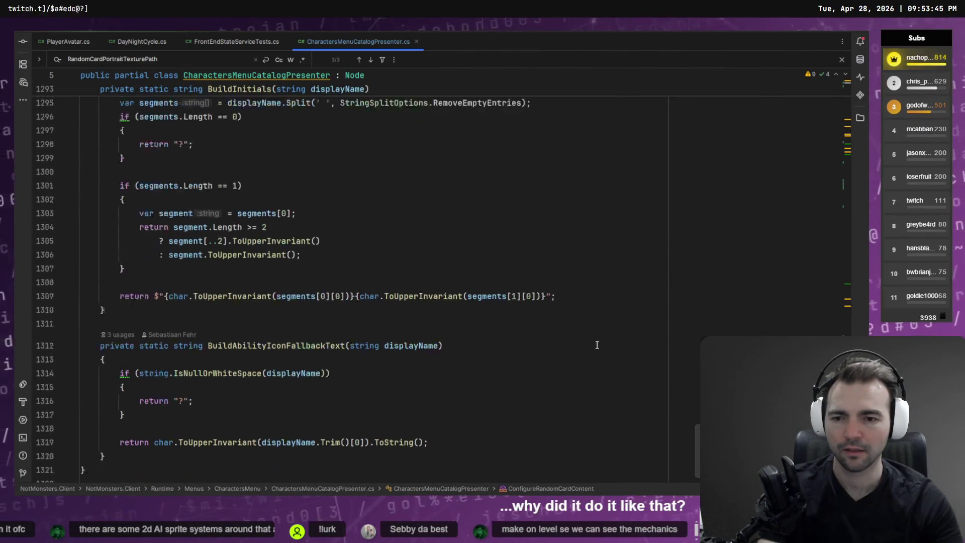
{"action": "scroll", "coordinate": [616, 350], "scroll_direction": "up", "scroll_amount": 20}
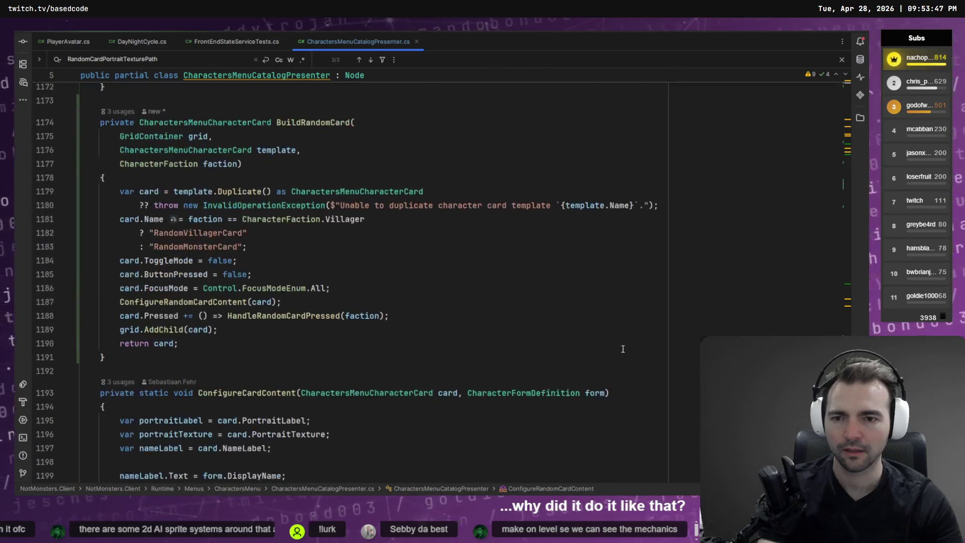
{"action": "scroll", "coordinate": [653, 345], "scroll_direction": "up", "scroll_amount": 20}
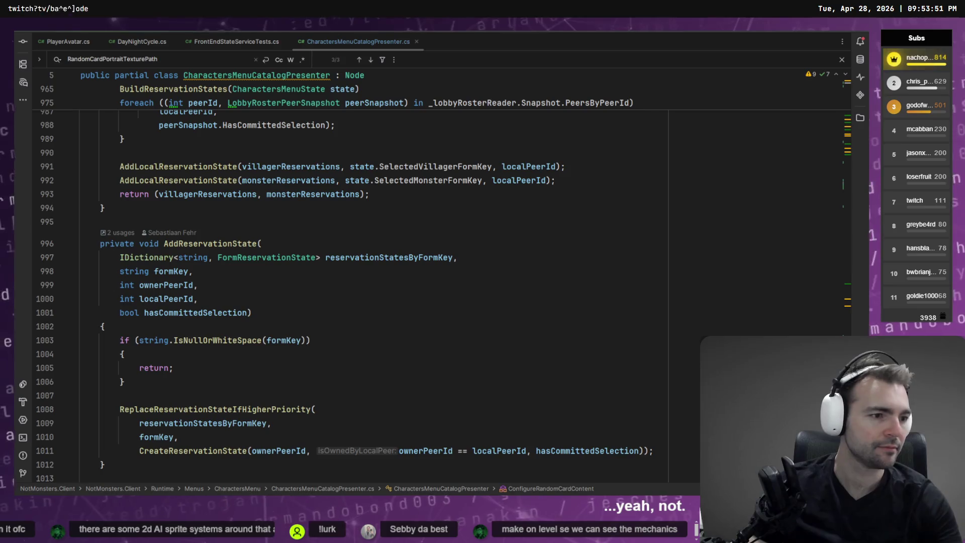
{"action": "key", "text": "alt+Tab"}
{"action": "key", "text": "alt+Tab"}
{"action": "scroll", "coordinate": [417, 259], "scroll_direction": "down", "scroll_amount": 5}
Step: Search all files for RandomCardPortraitTexturePath and examine the PortraitTexture assignment on line 1221
{"action": "key", "text": "ctrl+shift+f"}
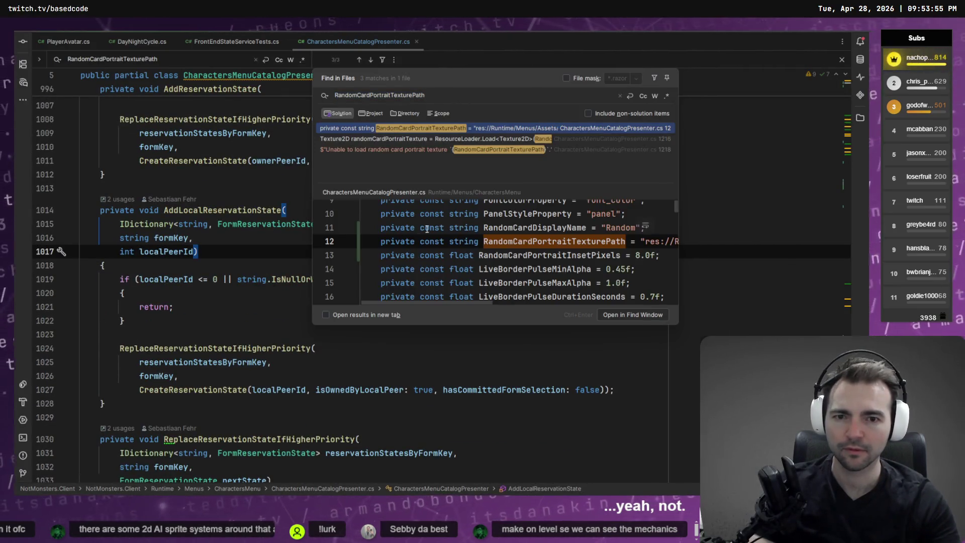
{"action": "double_click", "coordinate": [498, 139]}
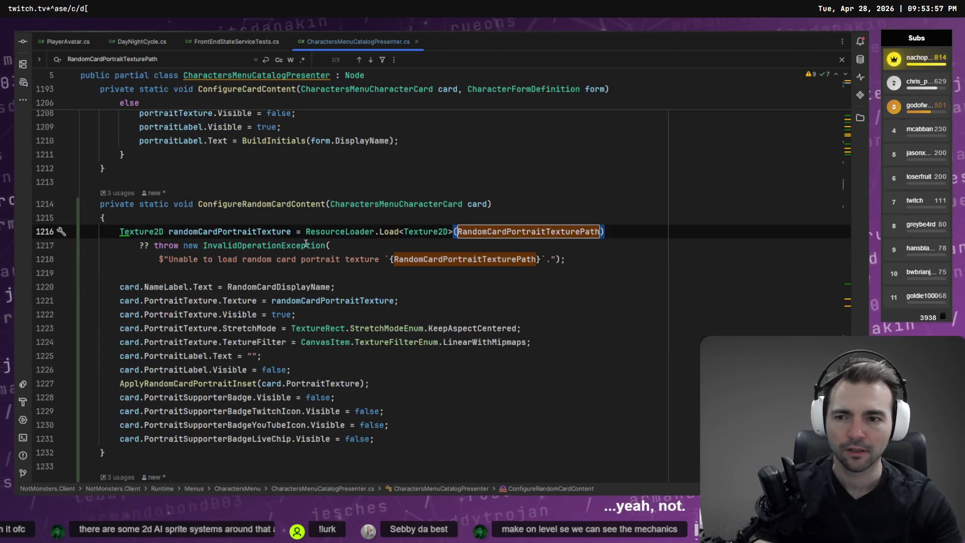
{"action": "left_click", "coordinate": [184, 300]}
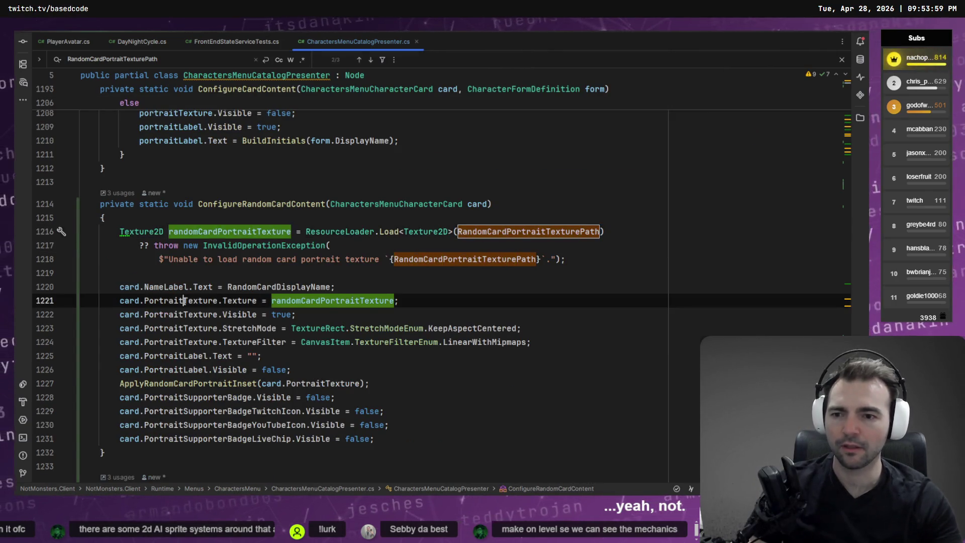
{"action": "left_click_drag", "start_coordinate": [413, 300], "coordinate": [41, 303]}
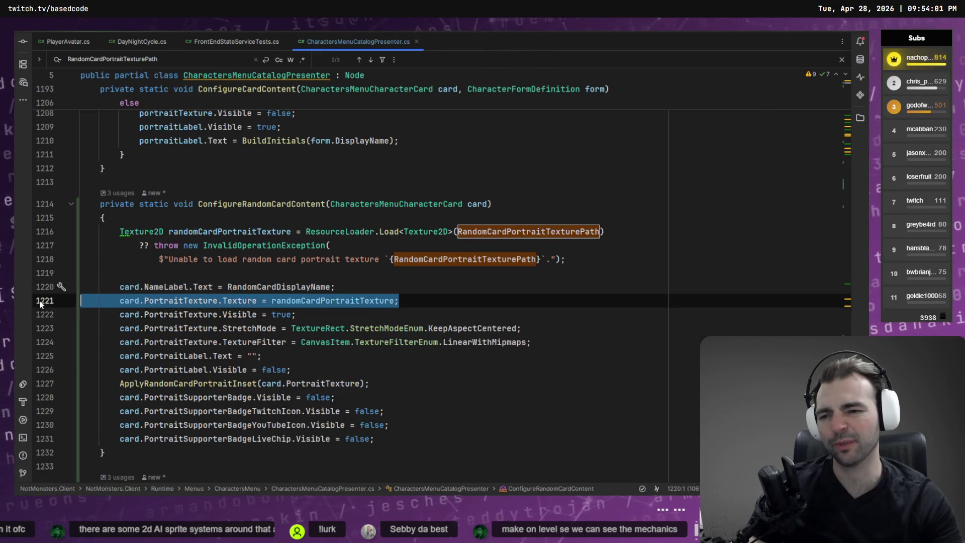
{"action": "left_click", "coordinate": [119, 300]}
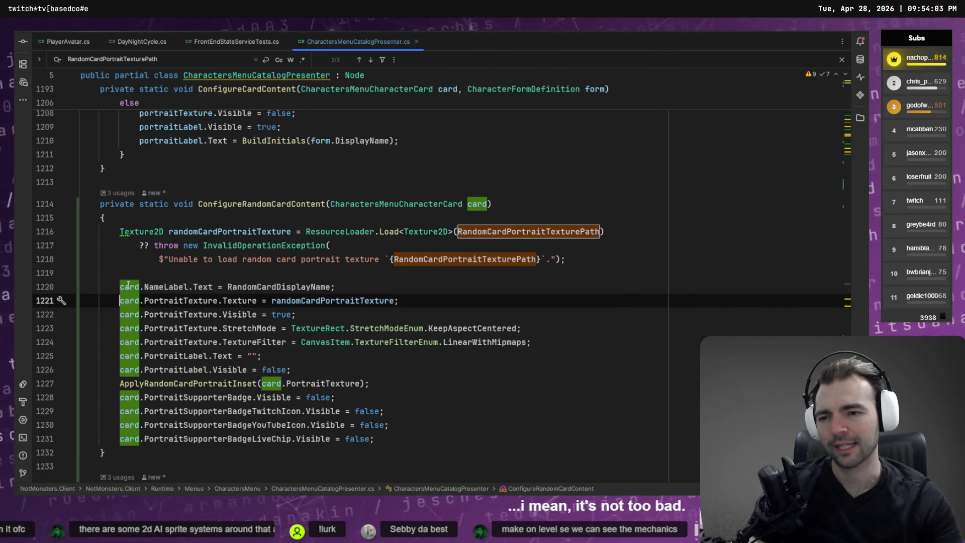
{"action": "left_click", "coordinate": [166, 301]}
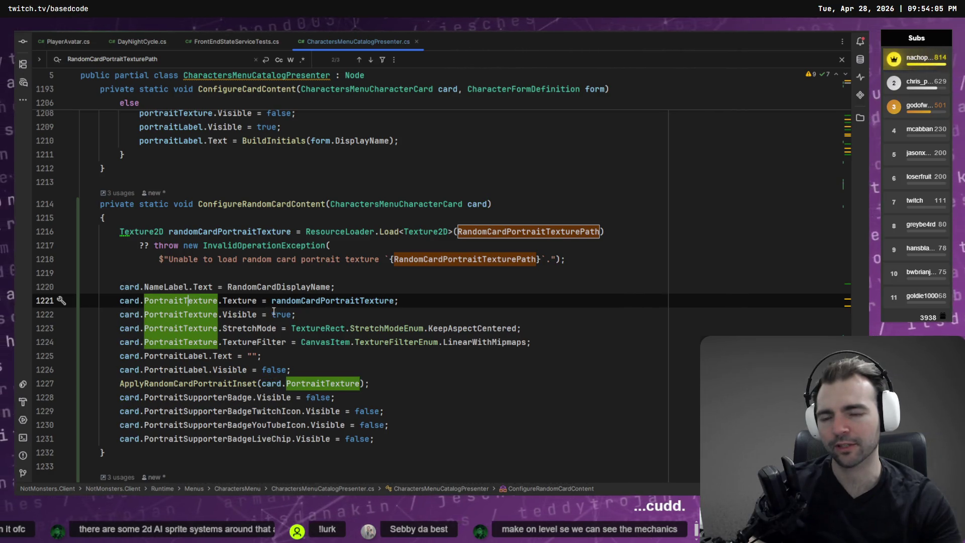
{"action": "left_click_drag", "start_coordinate": [411, 300], "coordinate": [120, 301]}
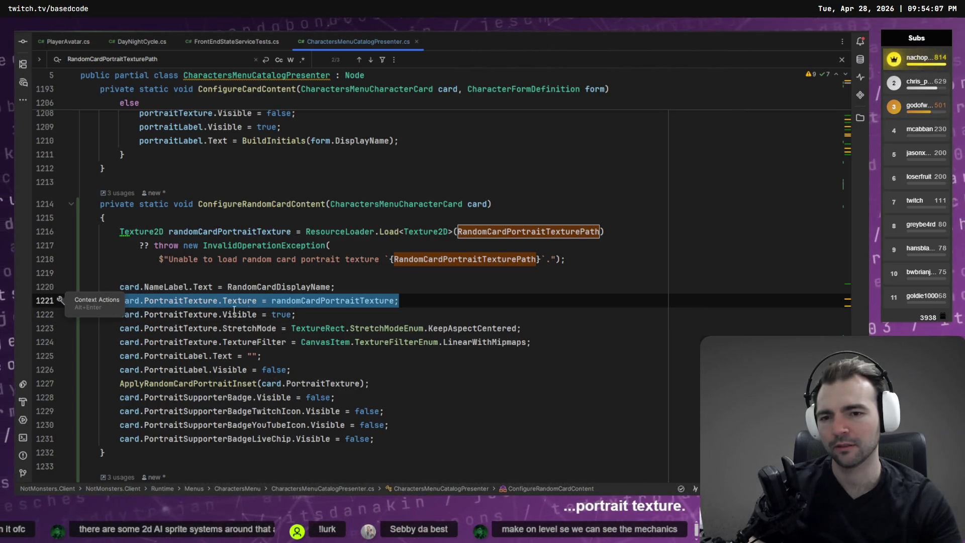
{"action": "key", "text": "shift+Home"}
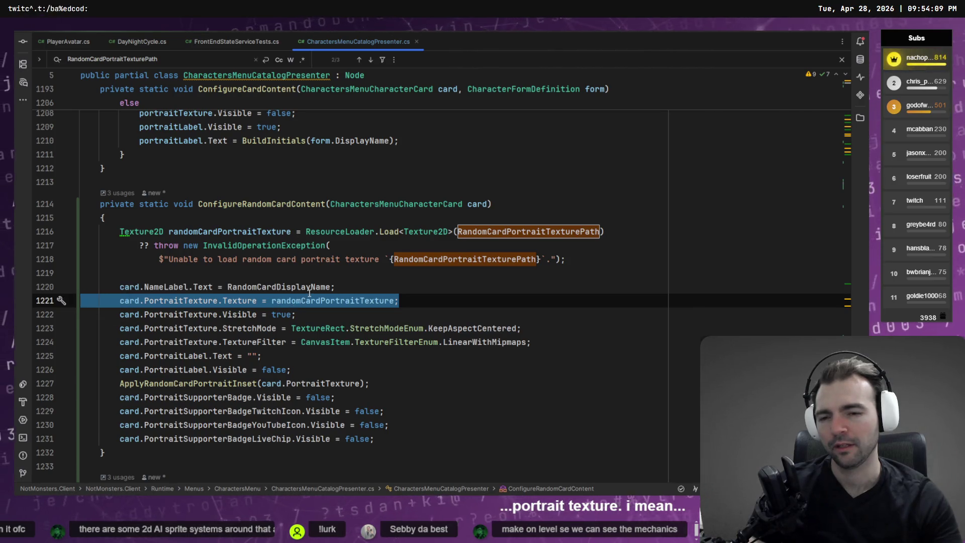
{"action": "left_click", "coordinate": [184, 300]}
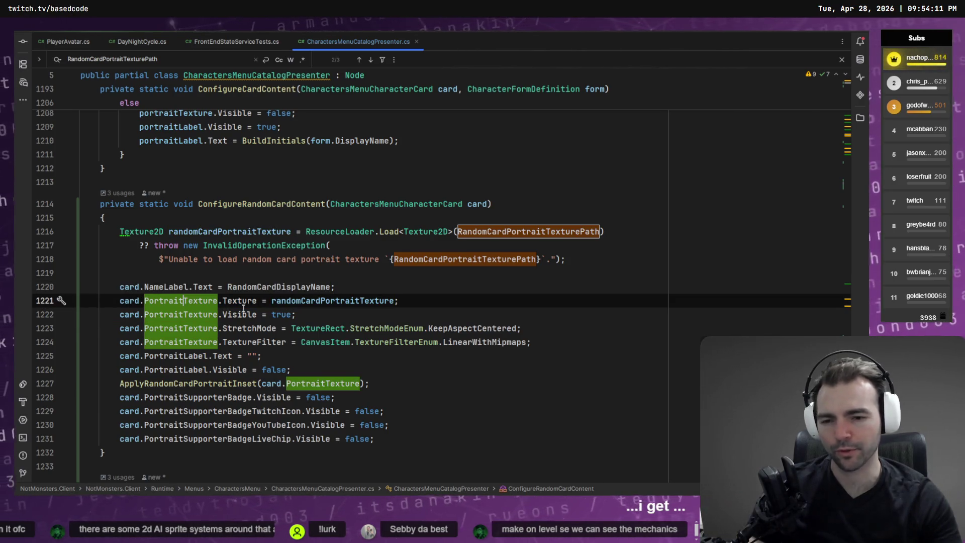
Step: Look over ConfigureCardContent, highlighting its portraitTexture variable and the method's usages
{"action": "scroll", "coordinate": [235, 309], "scroll_direction": "down", "scroll_amount": 10}
{"action": "scroll", "coordinate": [391, 340], "scroll_direction": "up", "scroll_amount": 14}
{"action": "scroll", "coordinate": [391, 340], "scroll_direction": "up", "scroll_amount": 15}
{"action": "scroll", "coordinate": [293, 315], "scroll_direction": "down", "scroll_amount": 10}
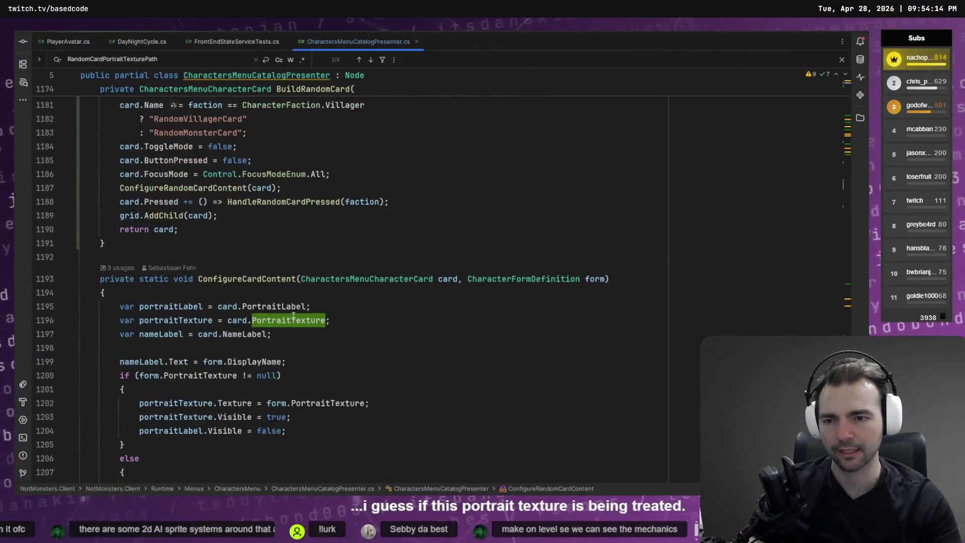
{"action": "left_click", "coordinate": [171, 320]}
{"action": "left_click", "coordinate": [247, 279]}
{"action": "scroll", "coordinate": [296, 323], "scroll_direction": "down", "scroll_amount": 7}
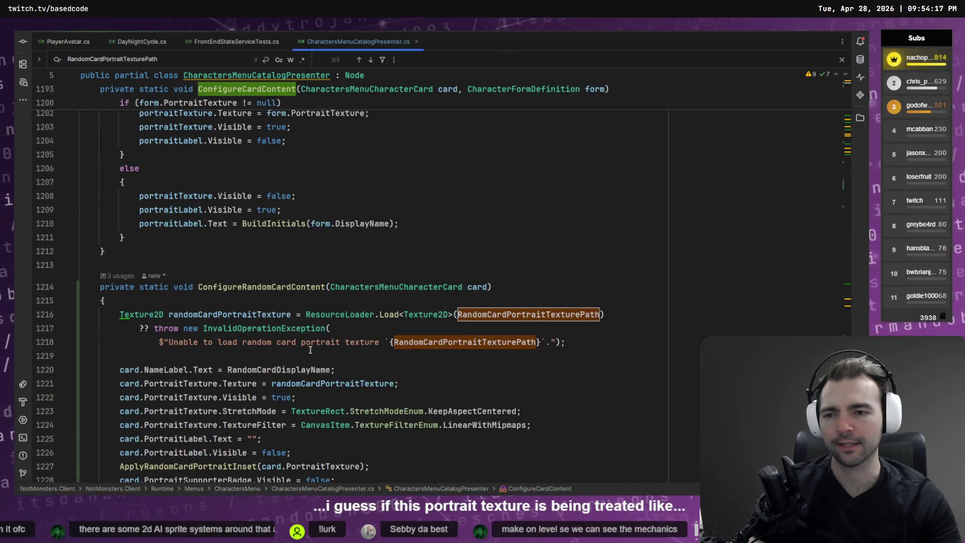
{"action": "scroll", "coordinate": [311, 347], "scroll_direction": "up", "scroll_amount": 8}
{"action": "scroll", "coordinate": [513, 343], "scroll_direction": "down", "scroll_amount": 5}
{"action": "scroll", "coordinate": [513, 344], "scroll_direction": "down", "scroll_amount": 3}
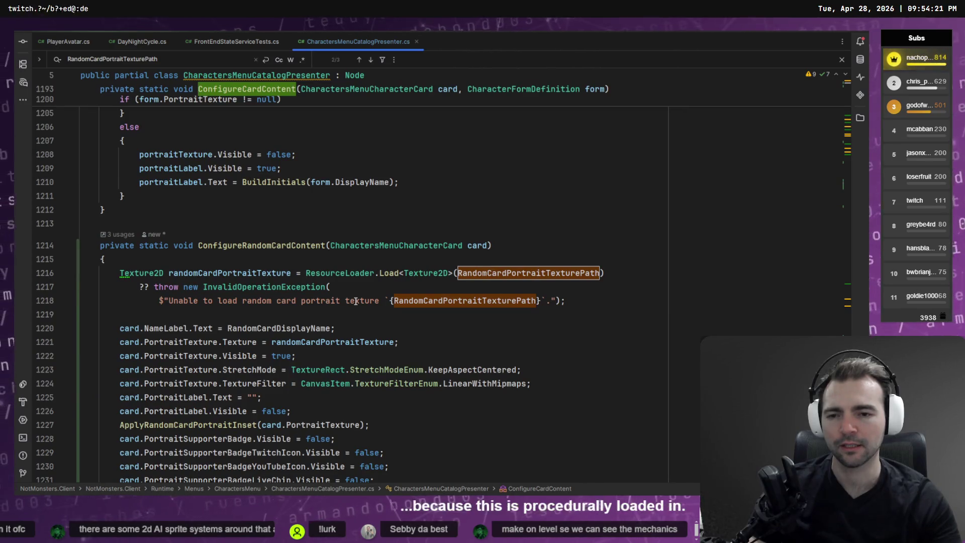
{"action": "key", "text": "alt+Tab"}
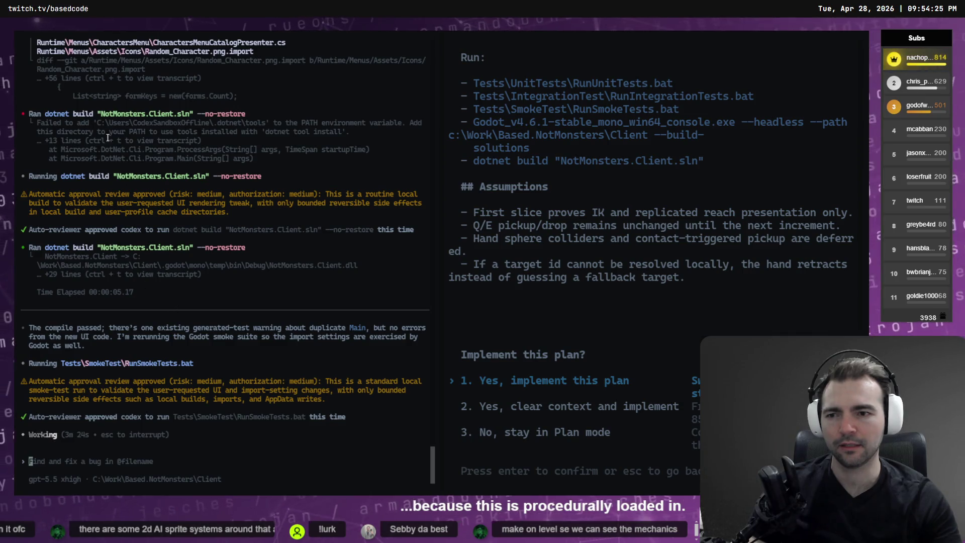
Step: Read Codex's portrait-inset edit to CharactersMenuCatalogPresenter.cs, then look over the updated code in Rider
{"action": "scroll", "coordinate": [247, 318], "scroll_direction": "up", "scroll_amount": 10}
{"action": "scroll", "coordinate": [188, 283], "scroll_direction": "up", "scroll_amount": 10}
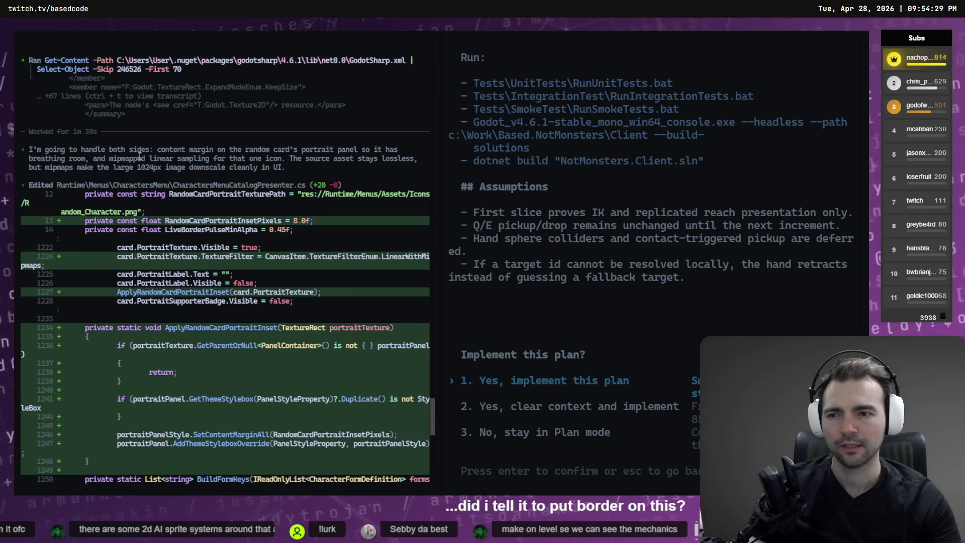
{"action": "scroll", "coordinate": [304, 156], "scroll_direction": "down", "scroll_amount": 20}
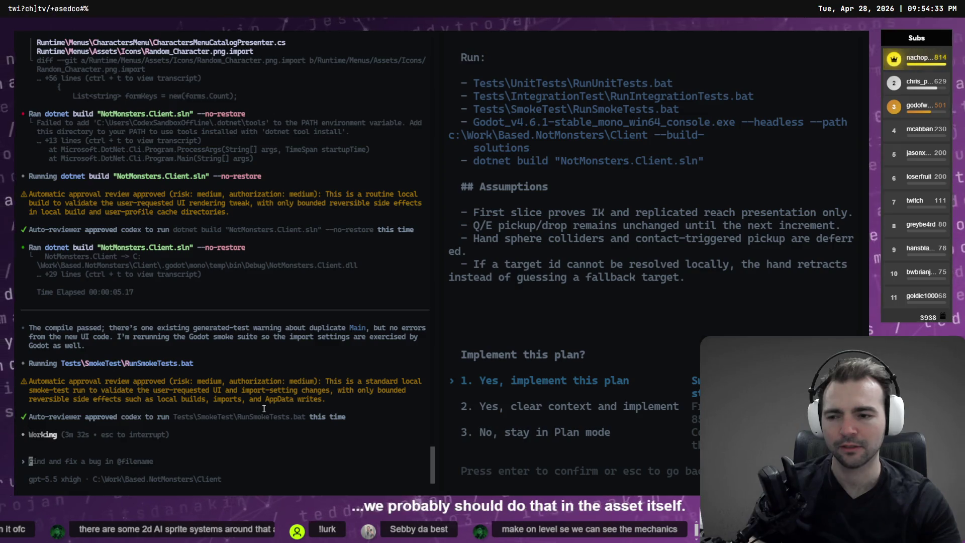
{"action": "key", "text": "alt+Tab"}
{"action": "scroll", "coordinate": [302, 305], "scroll_direction": "down", "scroll_amount": 8}
{"action": "scroll", "coordinate": [402, 301], "scroll_direction": "up", "scroll_amount": 4}
{"action": "mouse_move", "coordinate": [441, 322]}
{"action": "left_mouse_down"}
{"action": "mouse_move", "coordinate": [251, 218]}
{"action": "mouse_move", "coordinate": [121, 162]}
{"action": "left_mouse_up"}
{"action": "left_click", "coordinate": [348, 218]}
{"action": "scroll", "coordinate": [197, 248], "scroll_direction": "up", "scroll_amount": 4}
{"action": "left_click", "coordinate": [170, 273]}
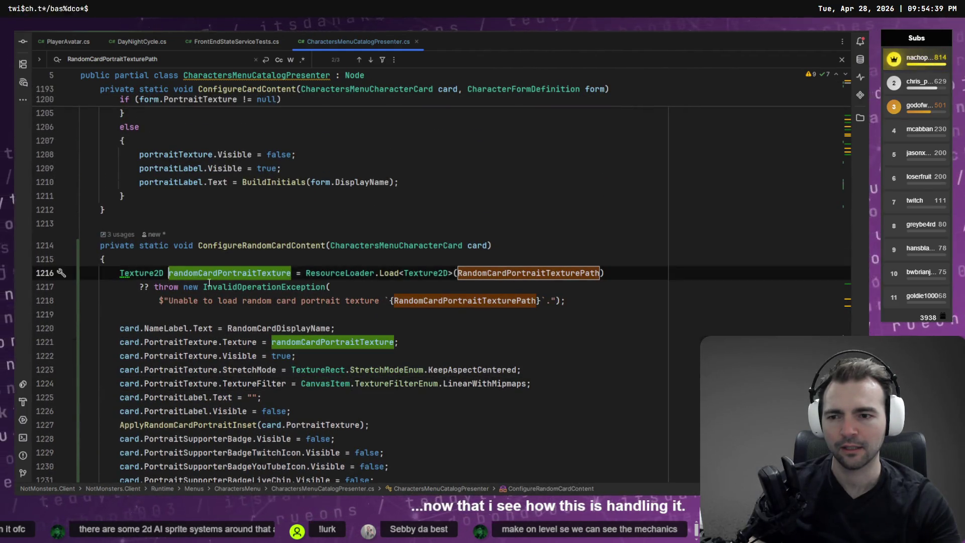
{"action": "scroll", "coordinate": [254, 285], "scroll_direction": "down", "scroll_amount": 3}
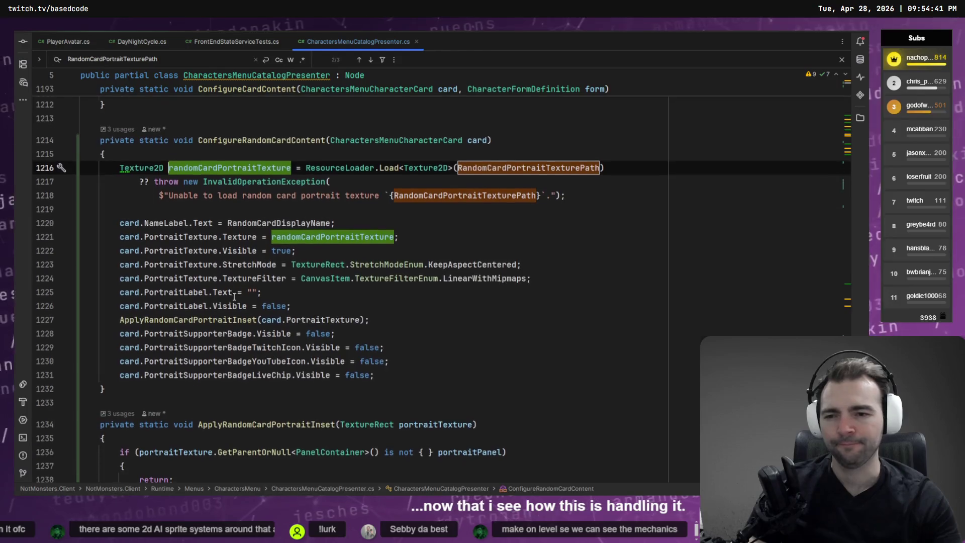
{"action": "mouse_move", "coordinate": [375, 375]}
{"action": "left_mouse_down"}
{"action": "mouse_move", "coordinate": [226, 347]}
{"action": "mouse_move", "coordinate": [81, 222]}
{"action": "left_mouse_up"}
{"action": "left_click", "coordinate": [440, 360]}
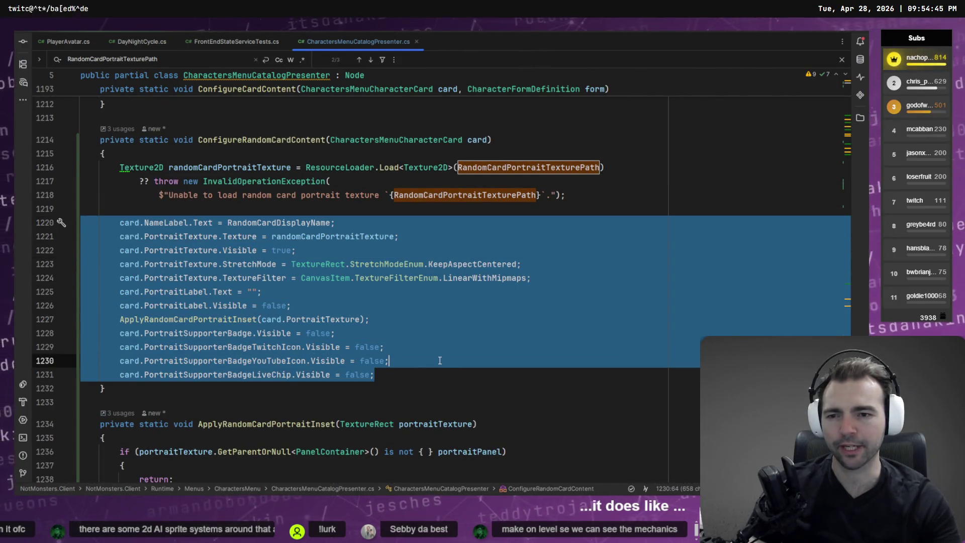
{"action": "mouse_move", "coordinate": [425, 386]}
{"action": "left_mouse_down"}
{"action": "mouse_move", "coordinate": [211, 238]}
{"action": "mouse_move", "coordinate": [179, 242]}
{"action": "mouse_move", "coordinate": [219, 237]}
{"action": "left_mouse_up"}
{"action": "left_click", "coordinate": [308, 168]}
{"action": "left_click", "coordinate": [286, 140]}
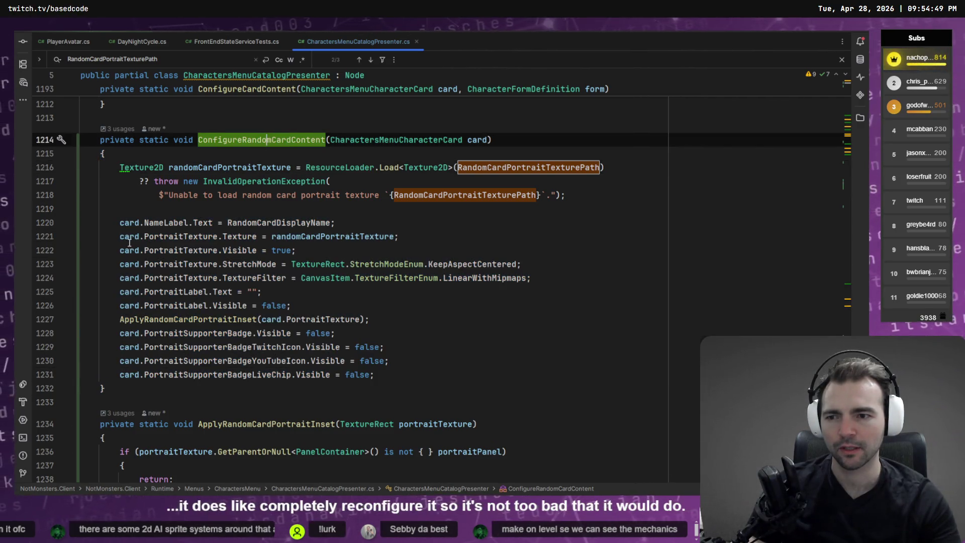
{"action": "left_click", "coordinate": [119, 222]}
{"action": "scroll", "coordinate": [371, 280], "scroll_direction": "up", "scroll_amount": 7}
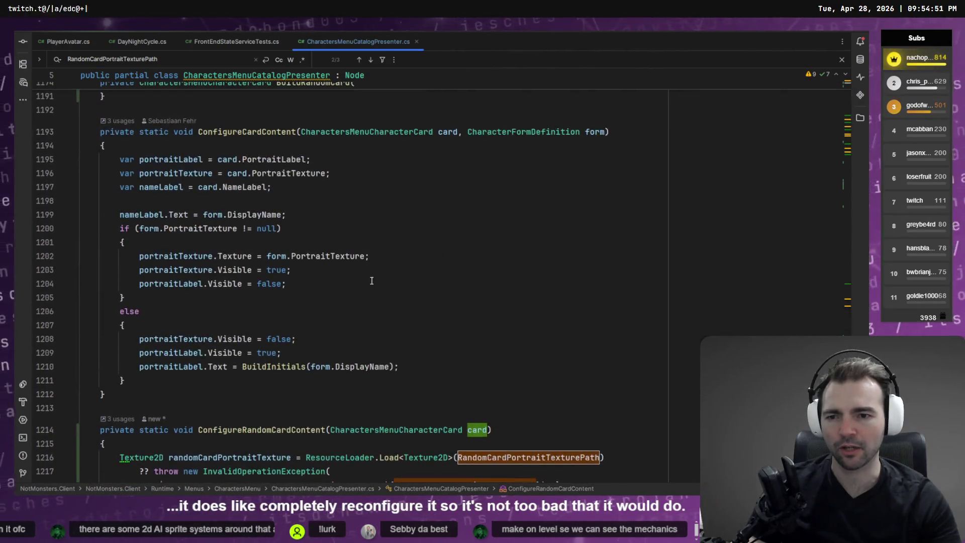
{"action": "scroll", "coordinate": [372, 280], "scroll_direction": "up", "scroll_amount": 20}
{"action": "scroll", "coordinate": [369, 286], "scroll_direction": "up", "scroll_amount": 20}
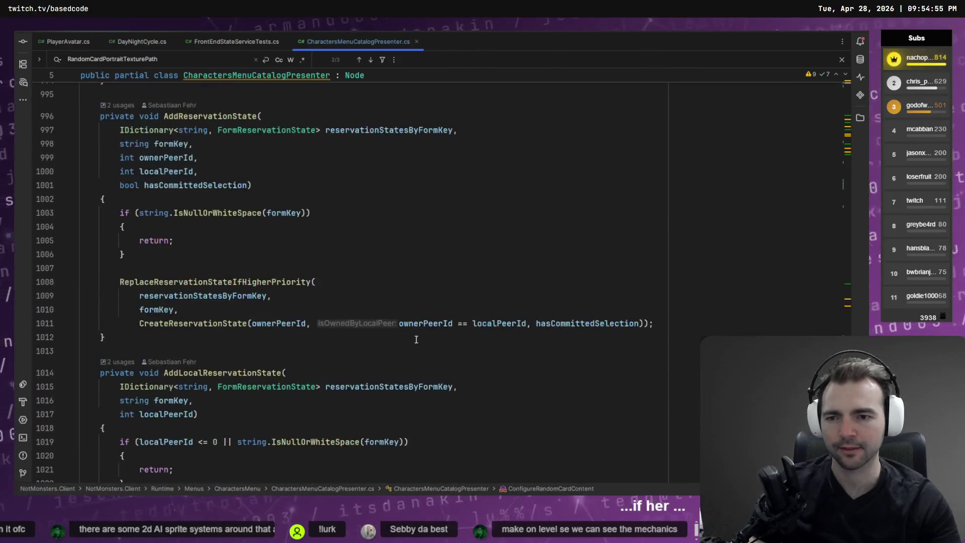
{"action": "scroll", "coordinate": [416, 338], "scroll_direction": "up", "scroll_amount": 9}
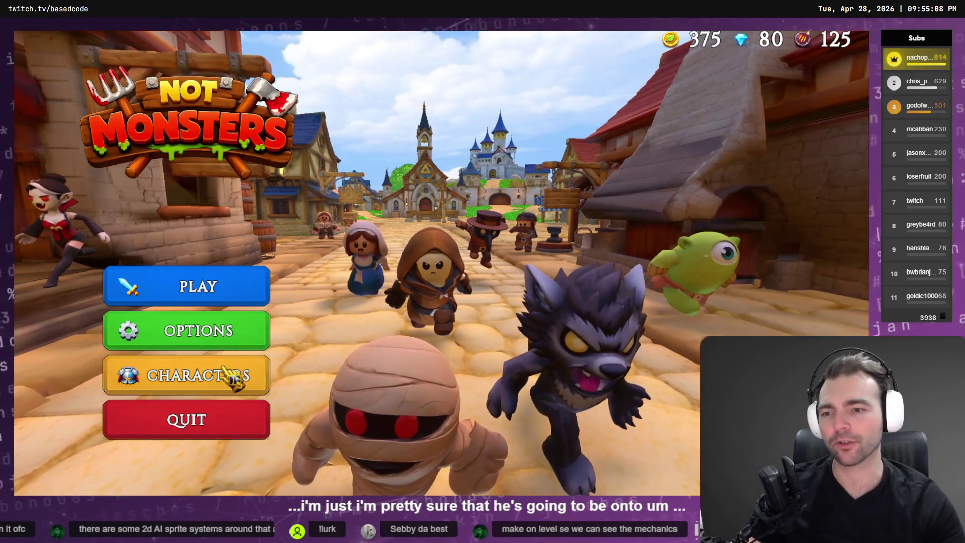
Step: Open the Characters screen, view the Artist's details, and return to the main menu
{"action": "left_click", "coordinate": [234, 375]}
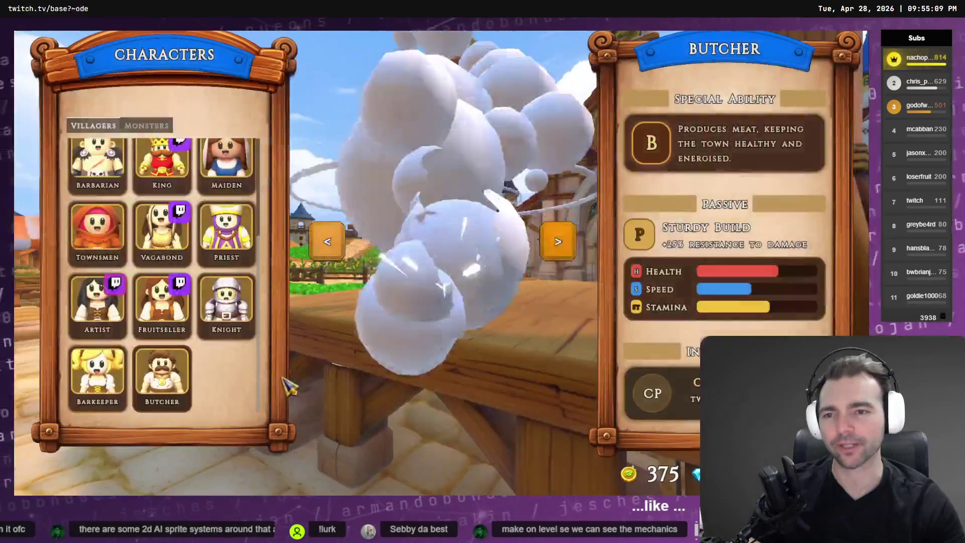
{"action": "scroll", "coordinate": [233, 394], "scroll_direction": "up", "scroll_amount": 3}
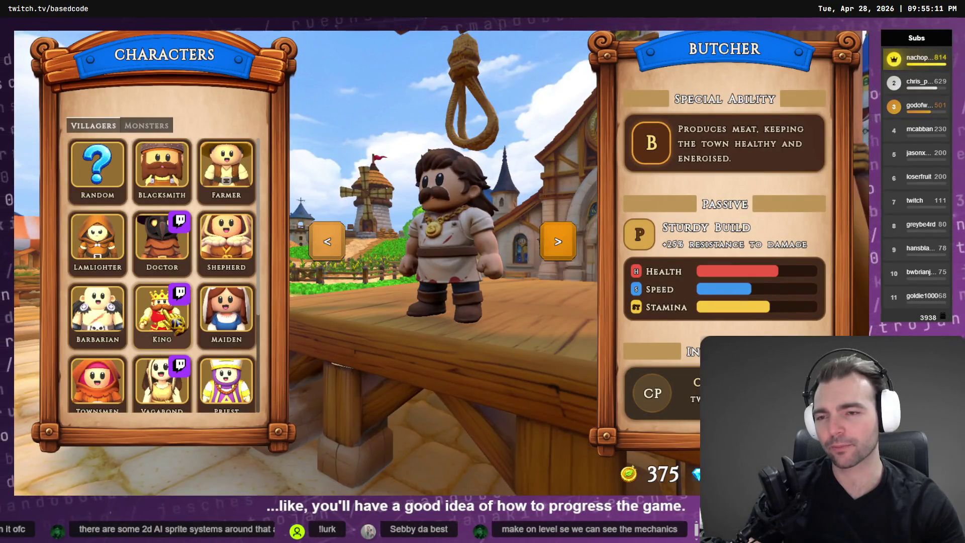
{"action": "scroll", "coordinate": [176, 321], "scroll_direction": "down", "scroll_amount": 3}
{"action": "left_click", "coordinate": [123, 301]}
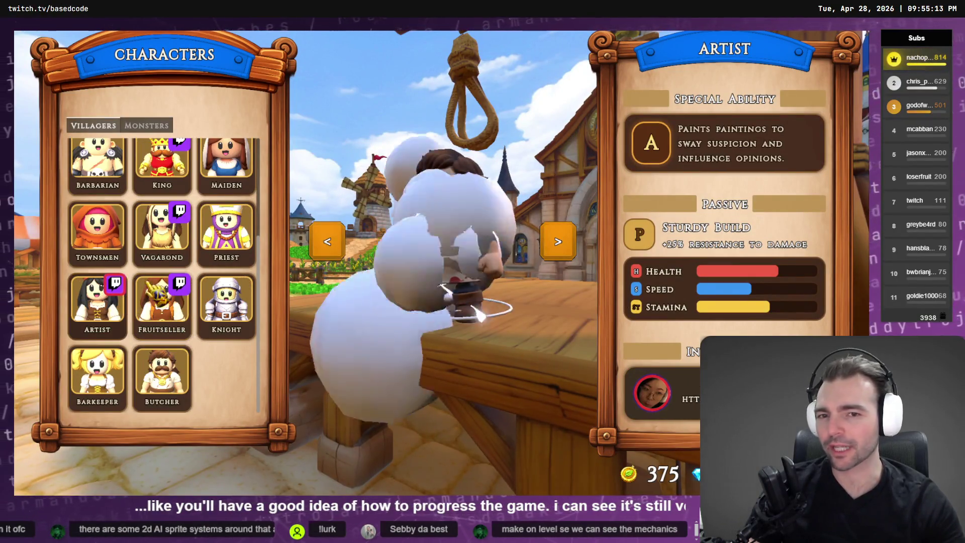
{"action": "key", "text": "Escape"}
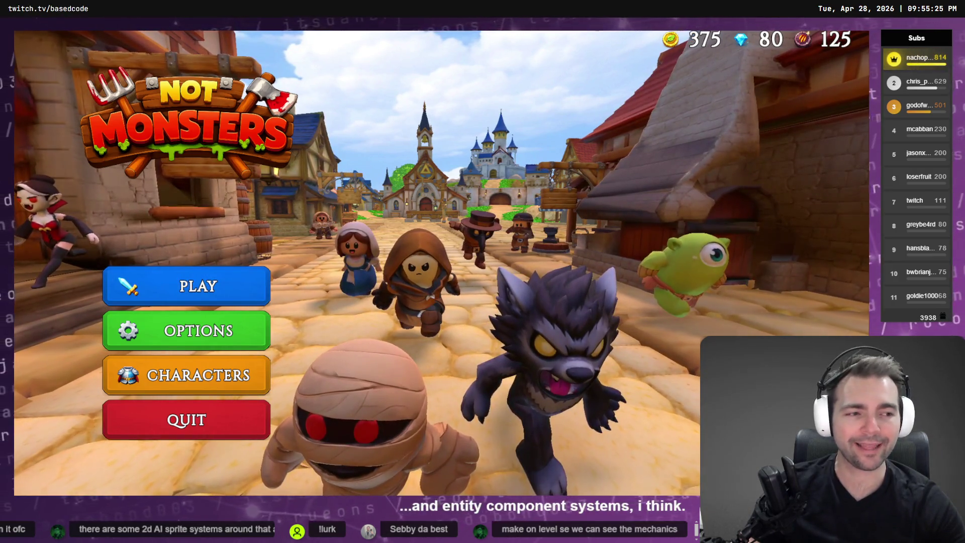
{"action": "key", "text": "alt+Tab"}
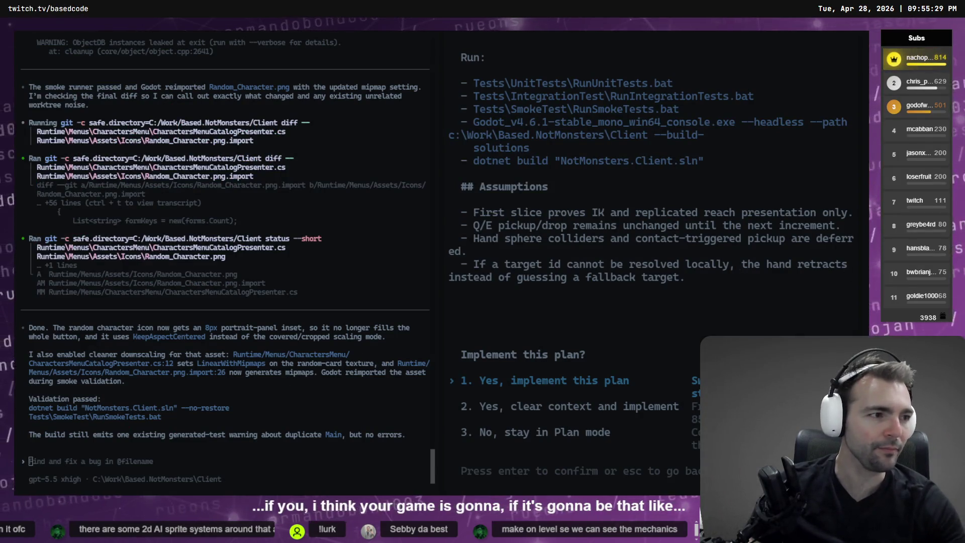
Step: Rebuild the .NET project and launch the game, then view the Random_Character.png.import changes in Fork
{"action": "key", "text": "alt+Tab"}
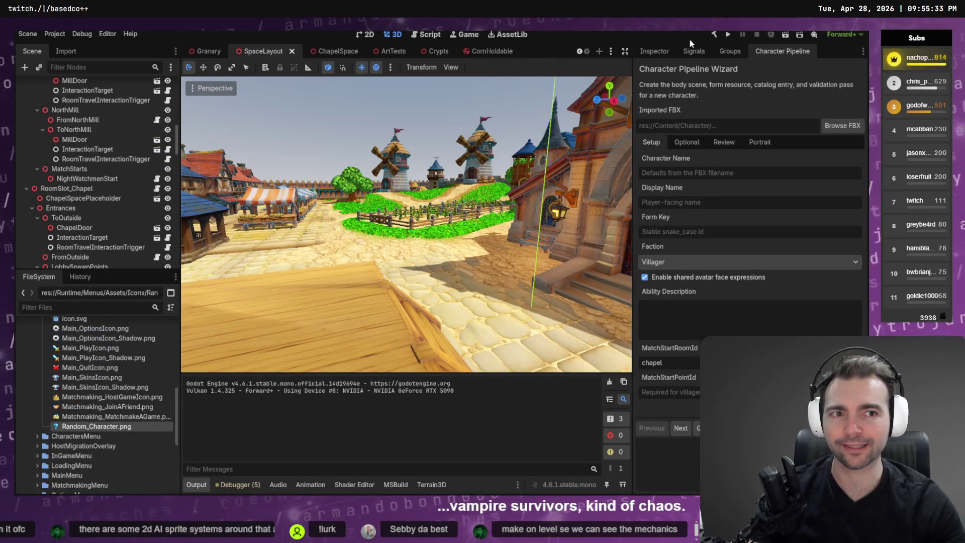
{"action": "left_click", "coordinate": [710, 36]}
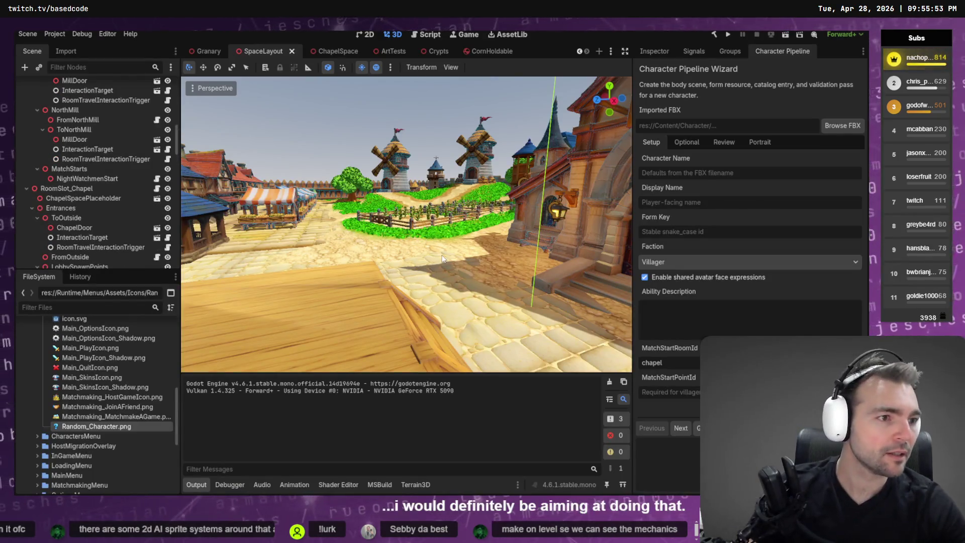
{"action": "key", "text": "alt+b"}
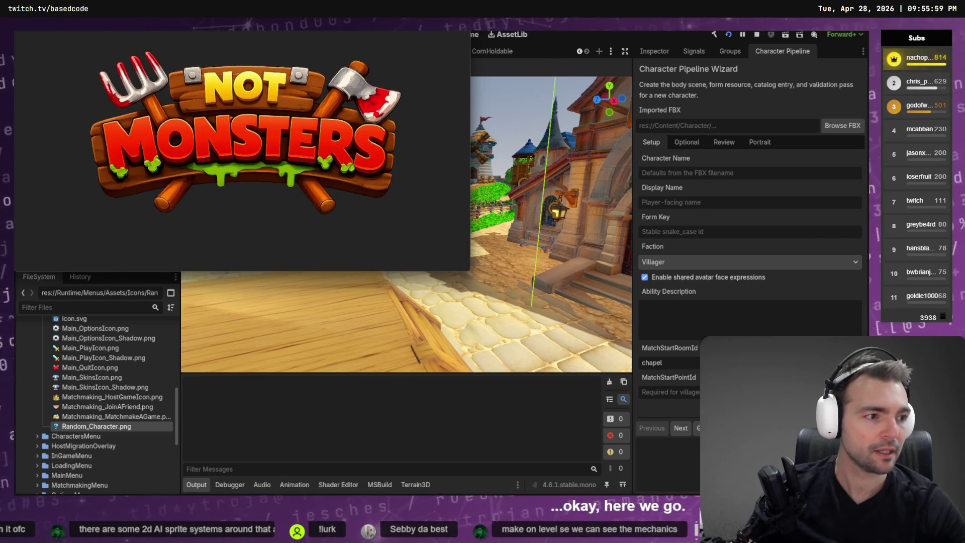
{"action": "key", "text": "alt+Tab"}
{"action": "left_click", "coordinate": [236, 200]}
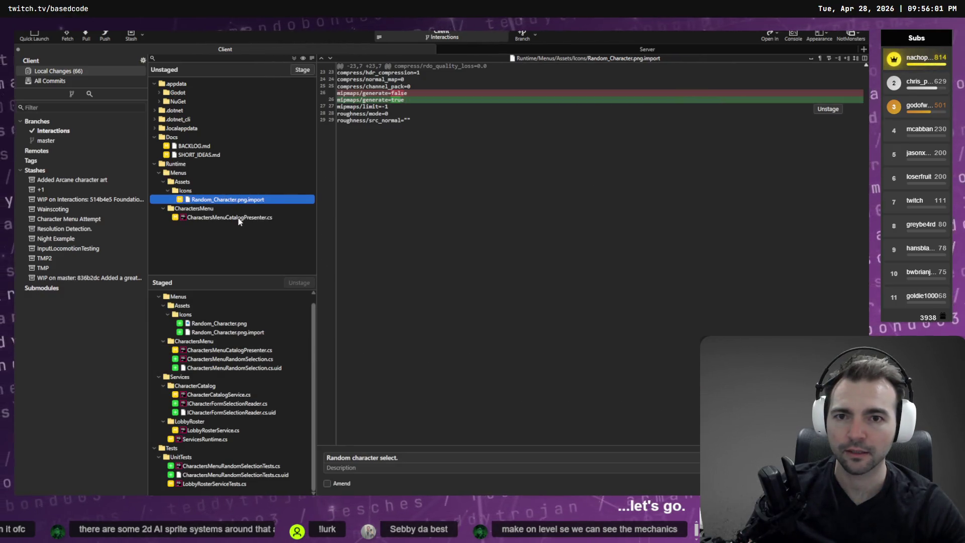
Step: Open the presenter diff and search for uses of RandomCardPortraitInsetPixels
{"action": "left_click", "coordinate": [238, 218]}
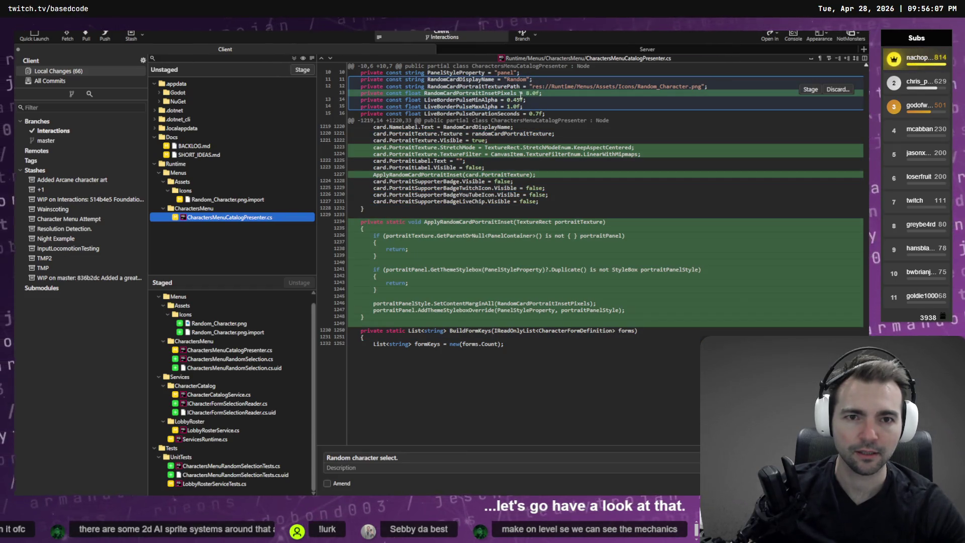
{"action": "double_click", "coordinate": [466, 92]}
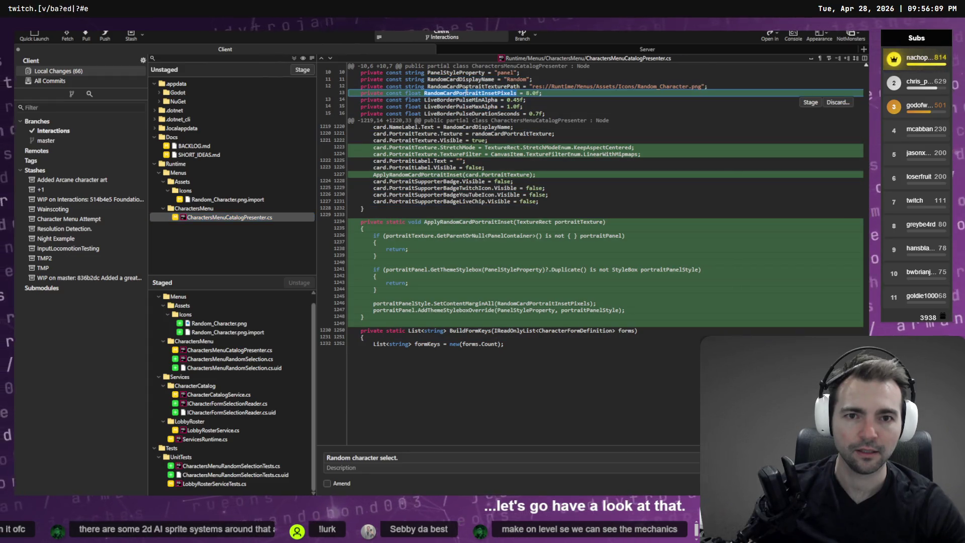
{"action": "key", "text": "ctrl+f"}
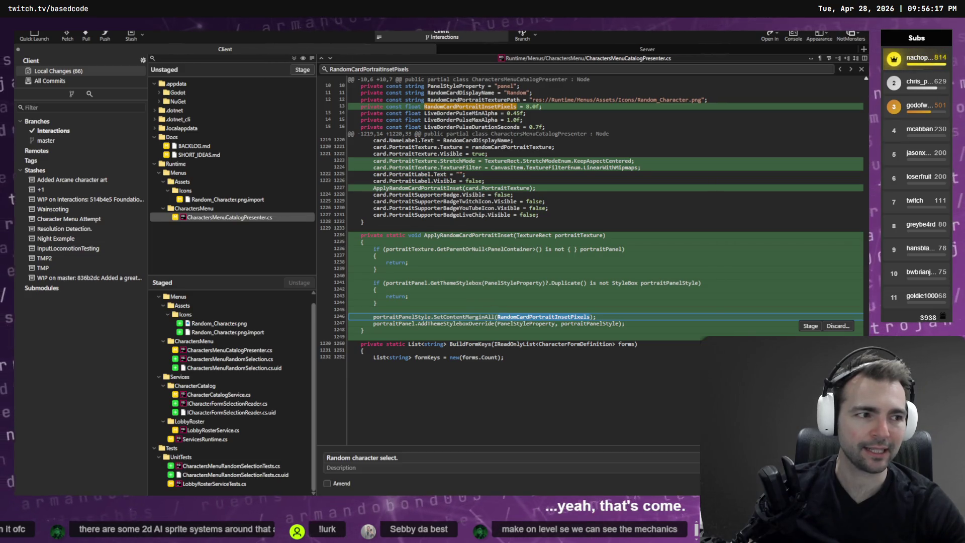
{"action": "key", "text": "alt+Tab"}
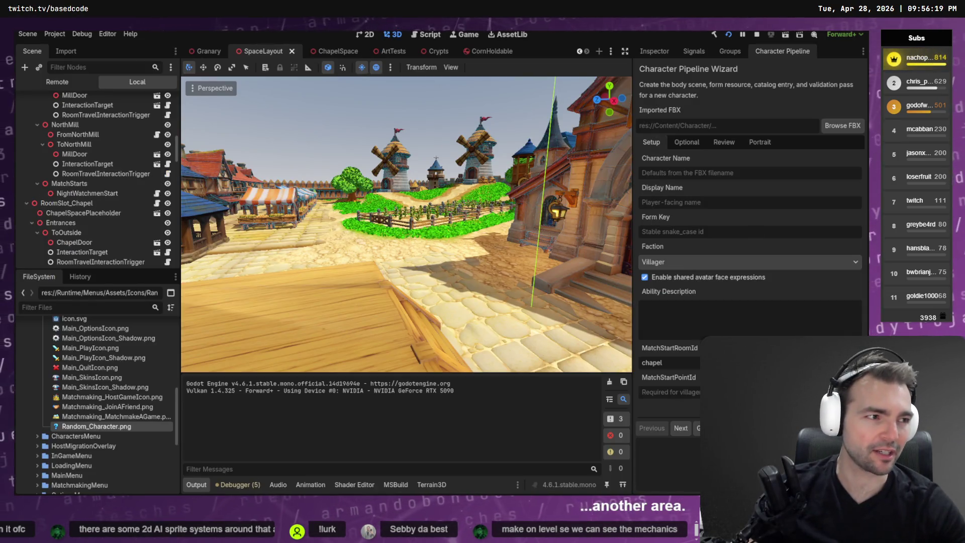
{"action": "key", "text": "alt+Tab"}
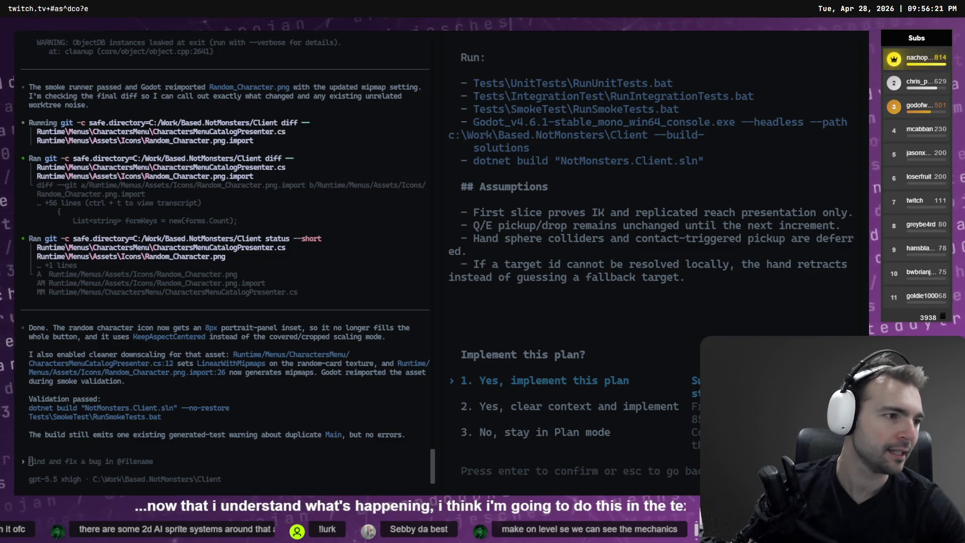
Step: In NotMonsters, open Characters and try the Random card in the villager and monster lists
{"action": "key", "text": "alt+Tab"}
{"action": "left_click", "coordinate": [196, 285]}
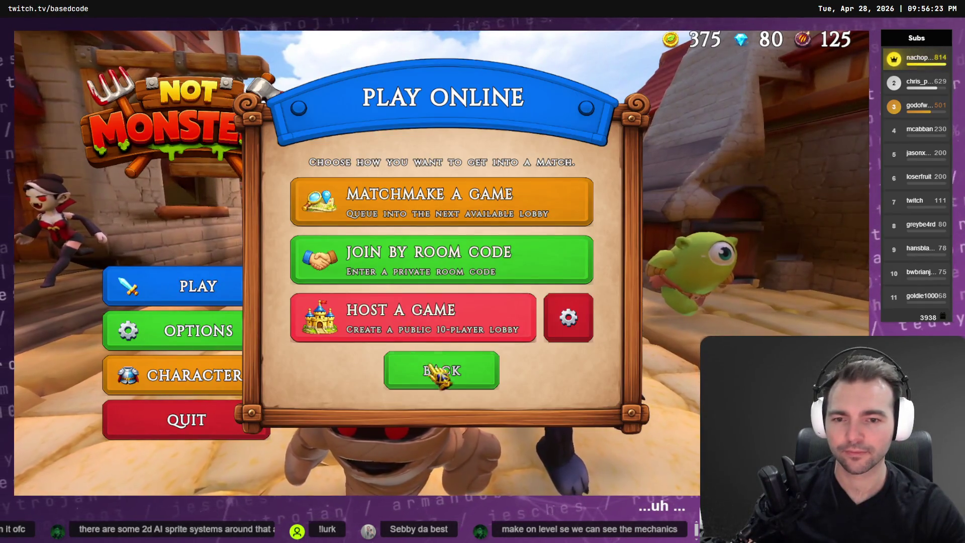
{"action": "left_click", "coordinate": [435, 370]}
{"action": "left_click", "coordinate": [258, 387]}
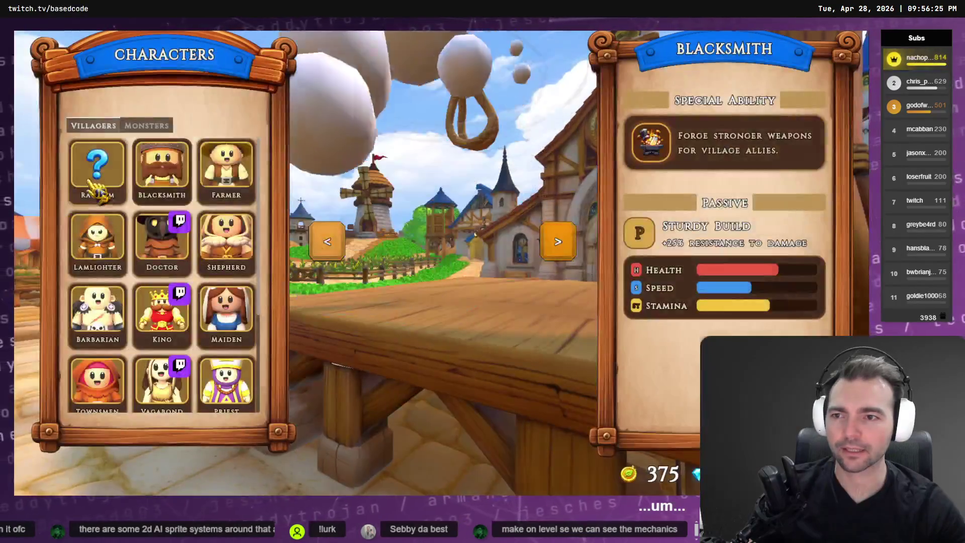
{"action": "left_click", "coordinate": [97, 191]}
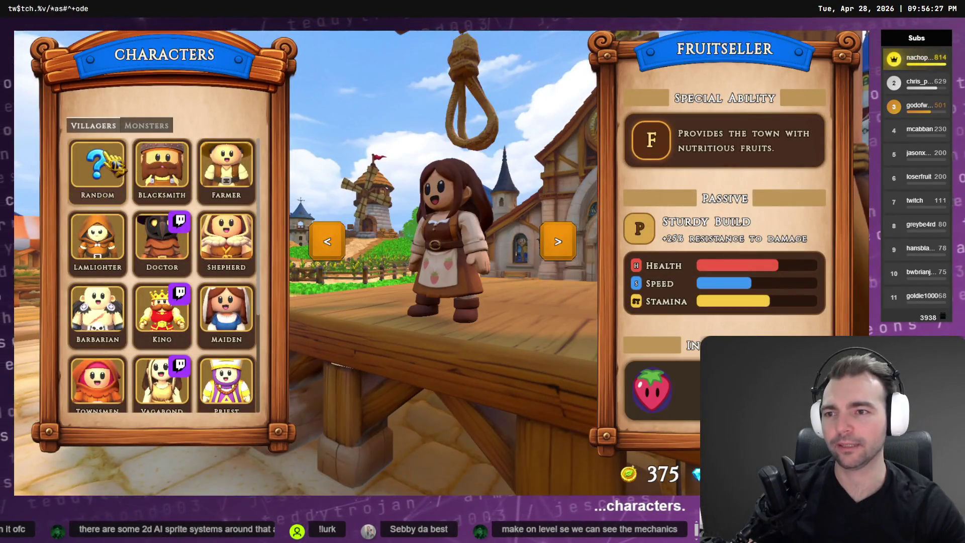
{"action": "left_click", "coordinate": [145, 126]}
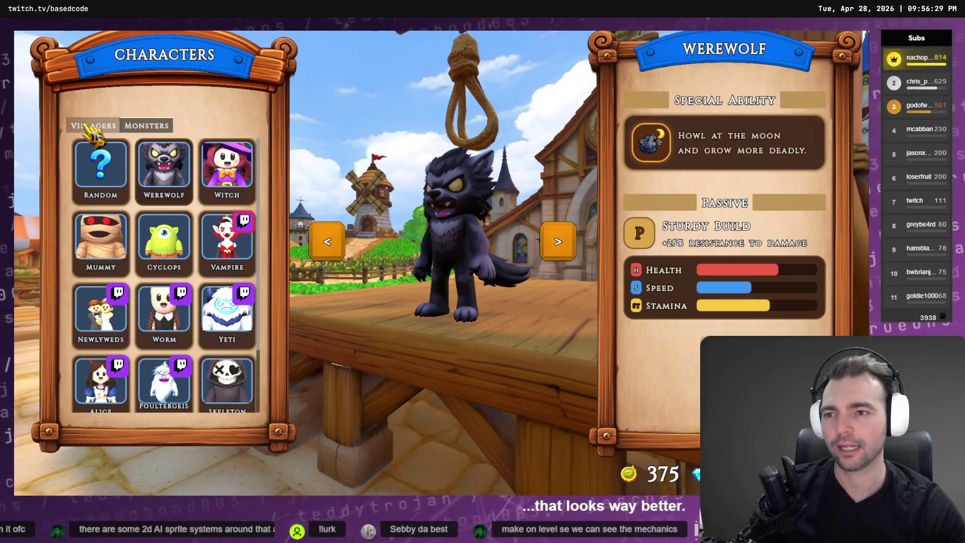
{"action": "left_click", "coordinate": [90, 125]}
Step: Pick Random again, compare it with the Blacksmith and another villager, then preview a monster
{"action": "left_click", "coordinate": [161, 241]}
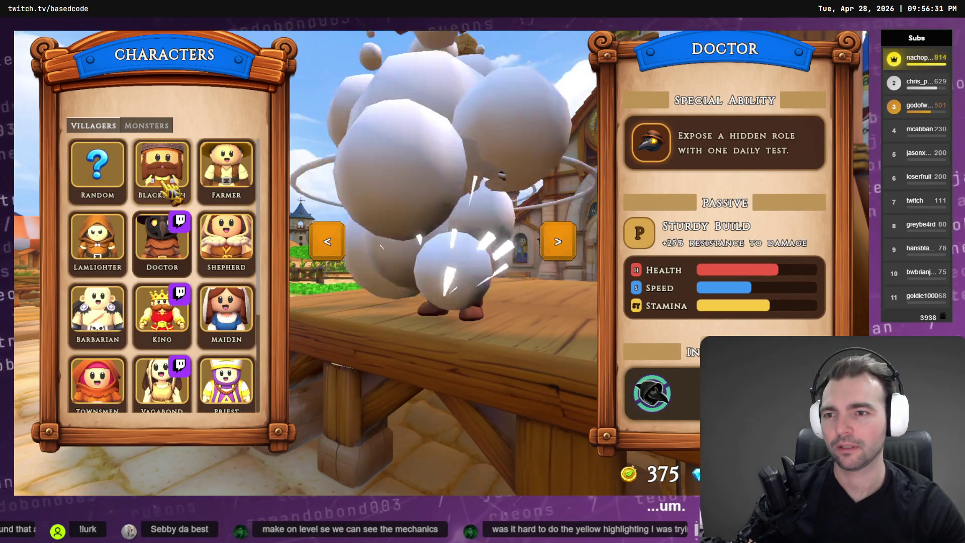
{"action": "left_click", "coordinate": [168, 189]}
{"action": "left_click", "coordinate": [111, 151]}
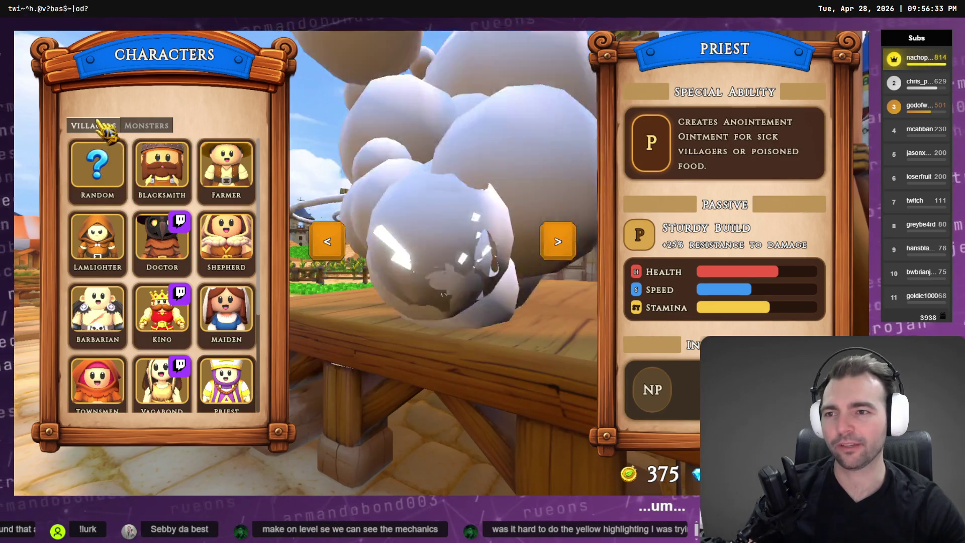
{"action": "left_click", "coordinate": [146, 126]}
{"action": "left_click", "coordinate": [227, 382]}
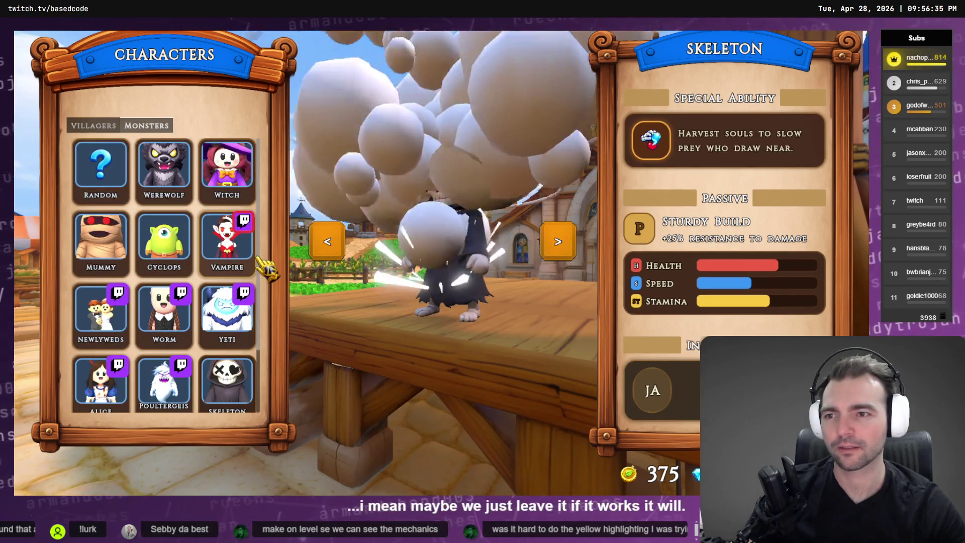
{"action": "left_click", "coordinate": [93, 126]}
Step: Roll Random villagers again, view the Shepherd and monsters, then leave and reopen the character screen
{"action": "left_click", "coordinate": [97, 171]}
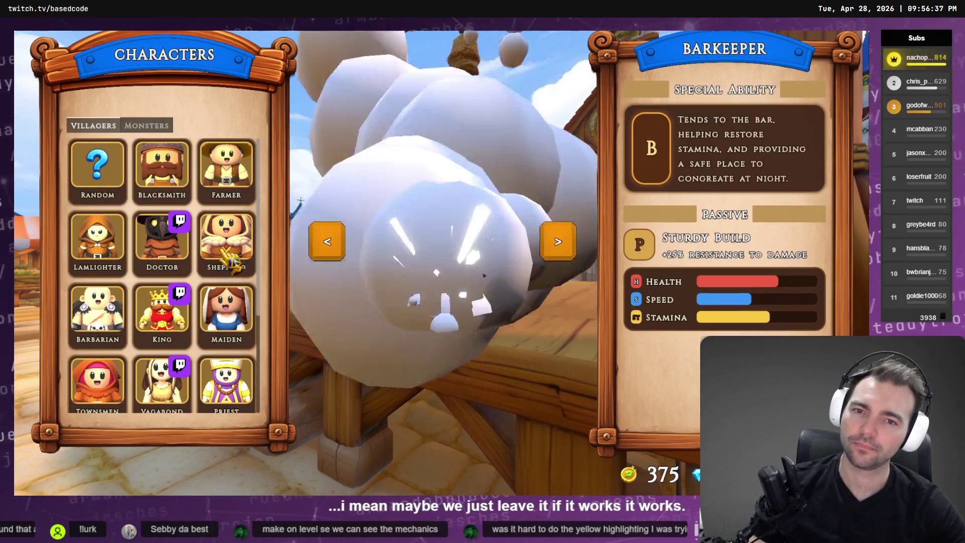
{"action": "left_click", "coordinate": [211, 241]}
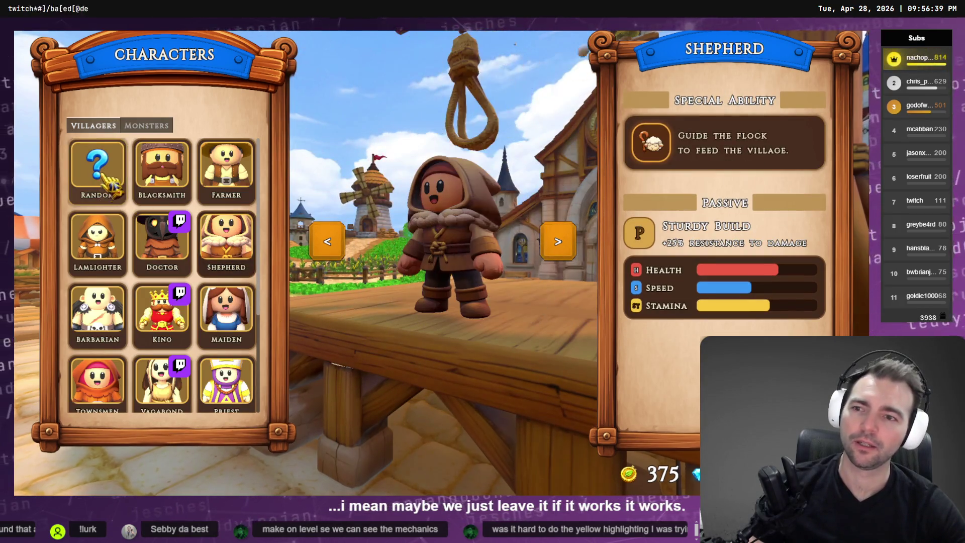
{"action": "left_click", "coordinate": [106, 179]}
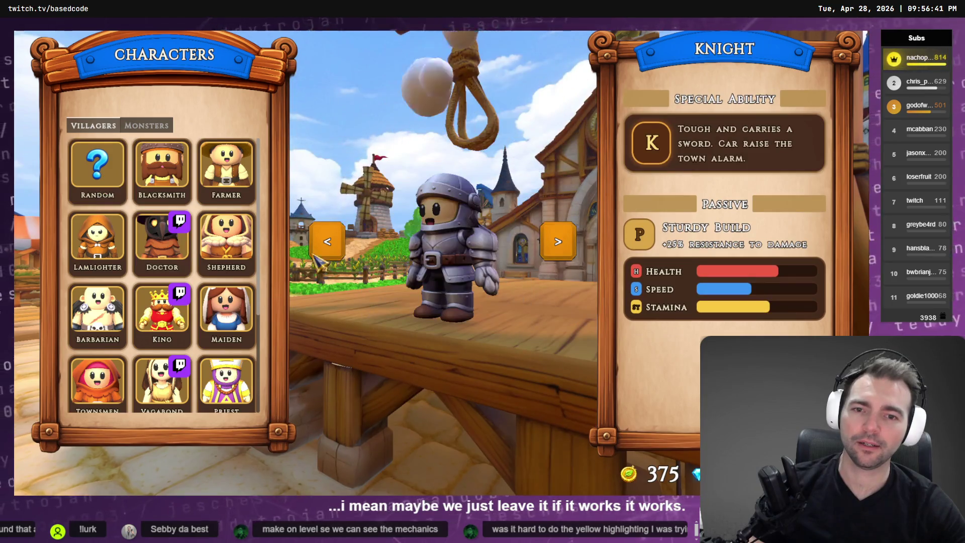
{"action": "left_click", "coordinate": [147, 125]}
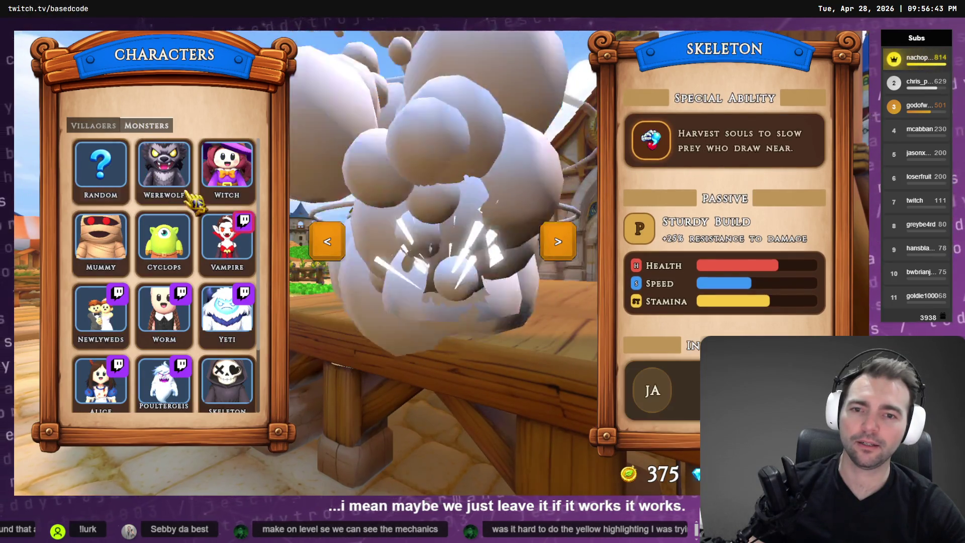
{"action": "key", "text": "Escape"}
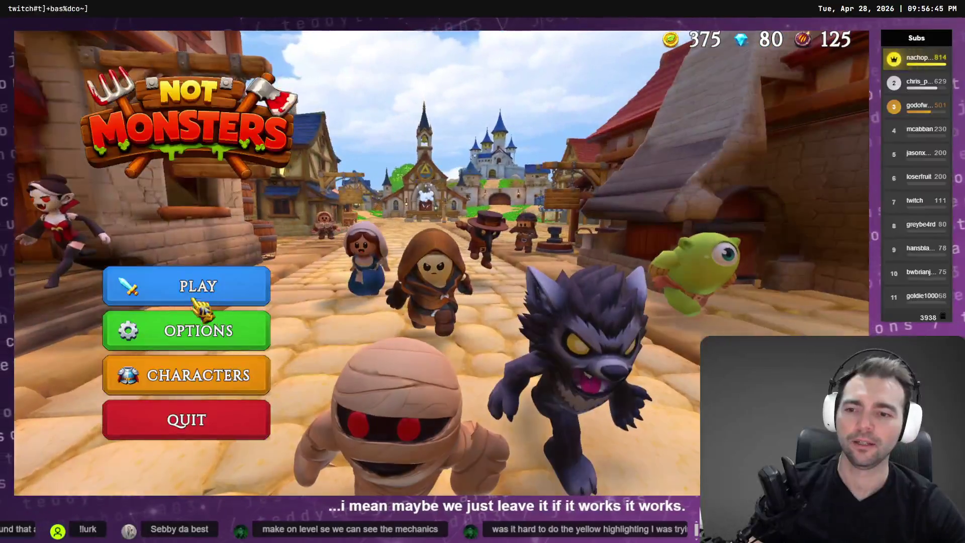
{"action": "left_click", "coordinate": [224, 381]}
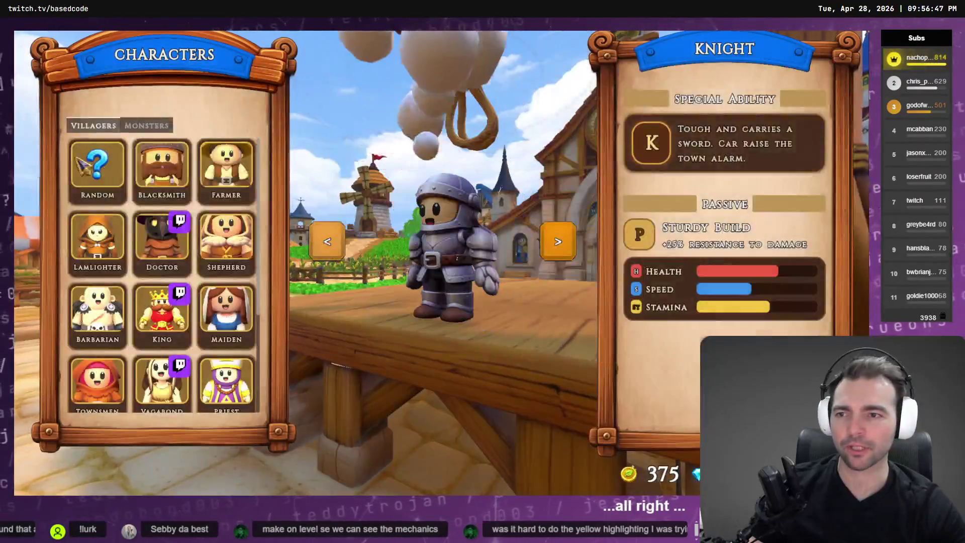
Step: In Fork, stage the Random_Character.png.import change and commit the random character select changes
{"action": "key", "text": "alt+Tab"}
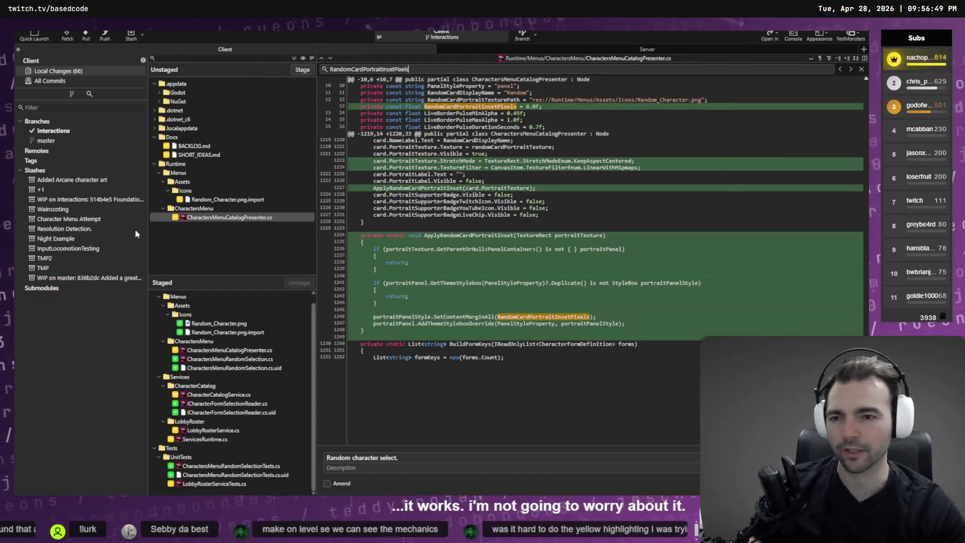
{"action": "left_click", "coordinate": [274, 199]}
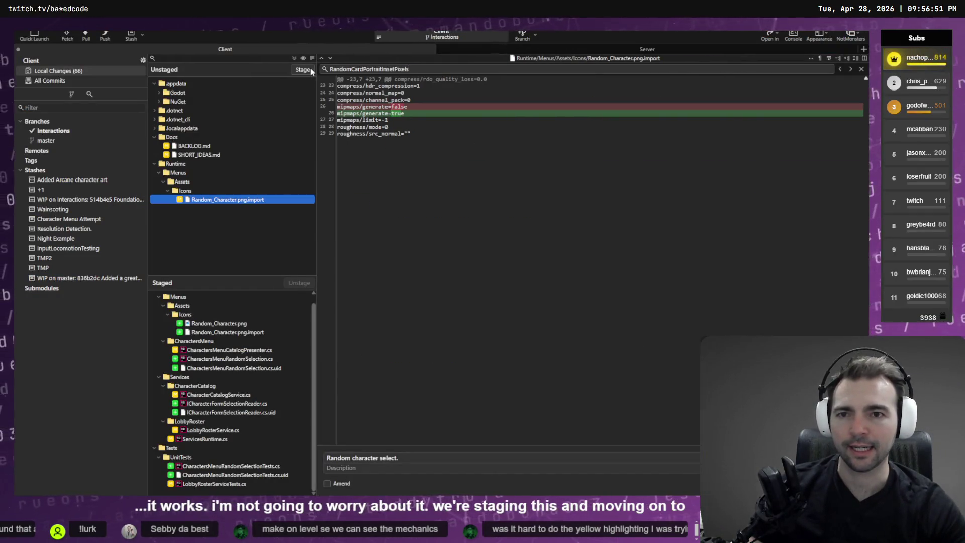
{"action": "left_click", "coordinate": [310, 70]}
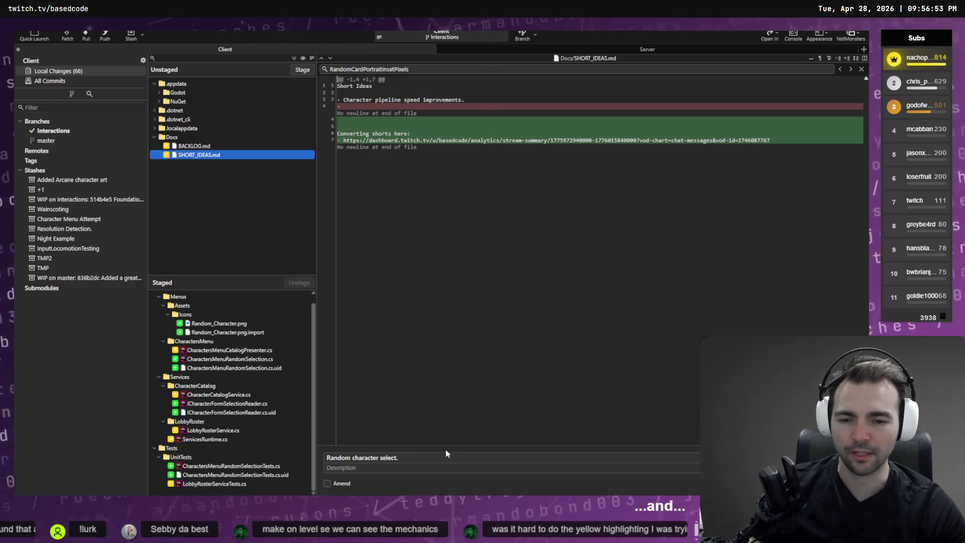
{"action": "left_click", "coordinate": [581, 476]}
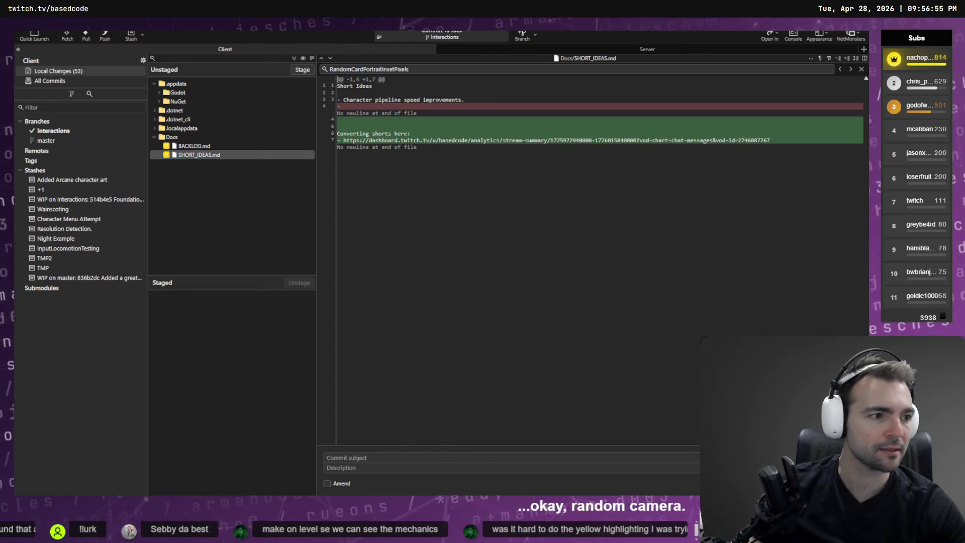
Step: End the finished Codex session with Ctrl+C, leaving only the hand-IK planning session
{"action": "key", "text": "alt+Tab"}
{"action": "key", "text": "ctrl+c"}
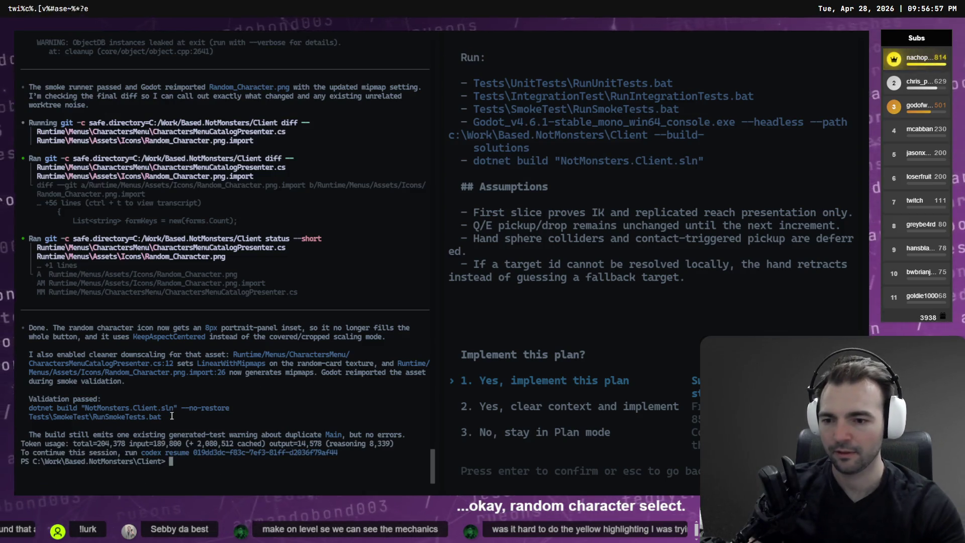
{"action": "type", "text": "ex"}
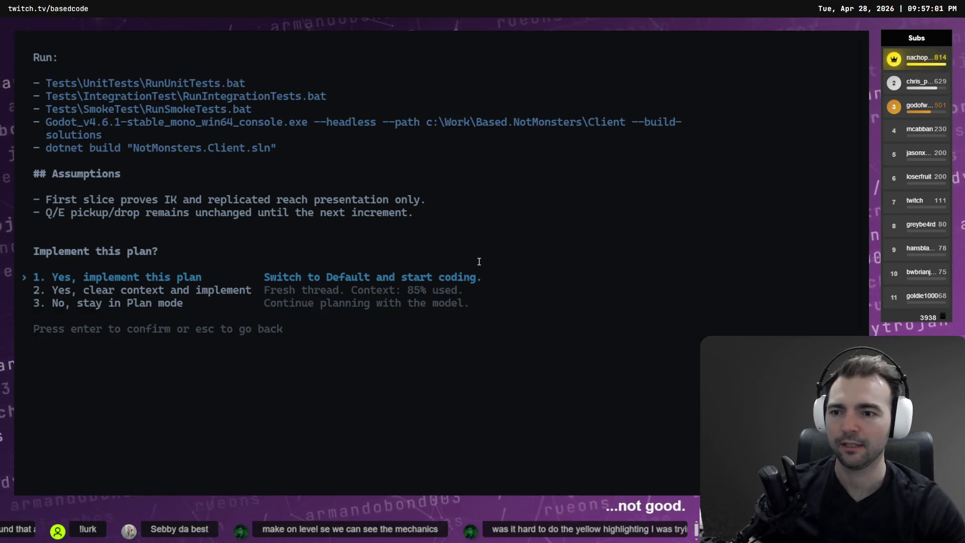
{"action": "scroll", "coordinate": [479, 261], "scroll_direction": "up", "scroll_amount": 15}
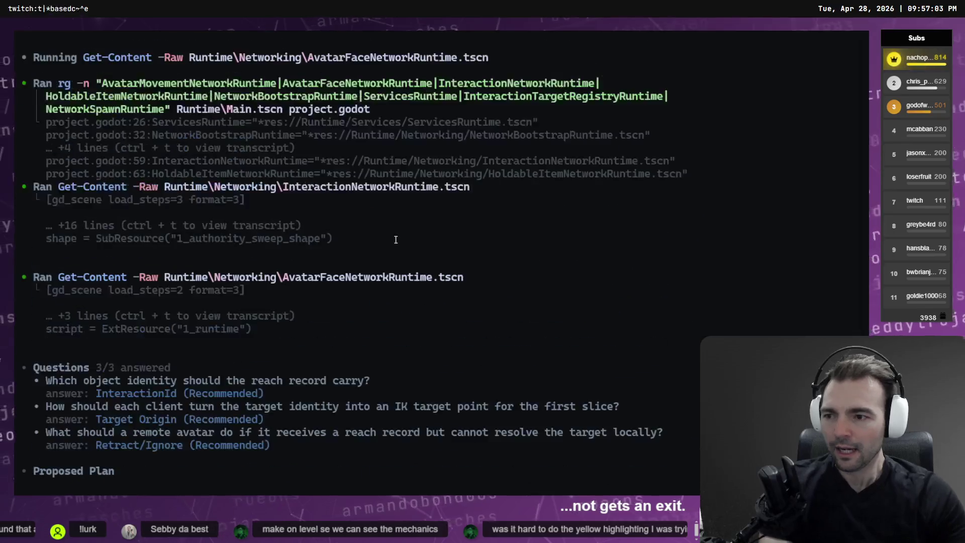
{"action": "scroll", "coordinate": [397, 236], "scroll_direction": "up", "scroll_amount": 10}
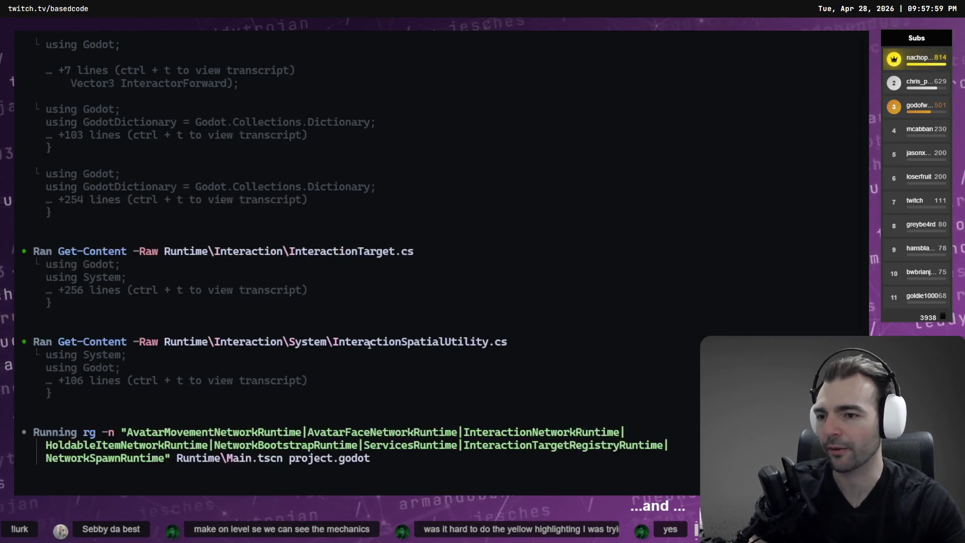
{"action": "scroll", "coordinate": [280, 278], "scroll_direction": "up", "scroll_amount": 10}
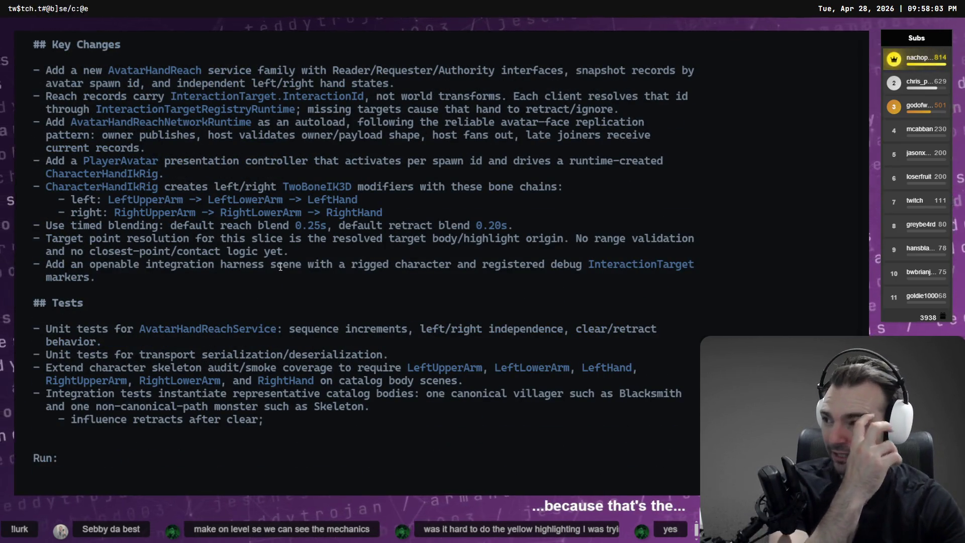
{"action": "scroll", "coordinate": [295, 260], "scroll_direction": "up", "scroll_amount": 2}
{"action": "scroll", "coordinate": [295, 260], "scroll_direction": "up", "scroll_amount": 2}
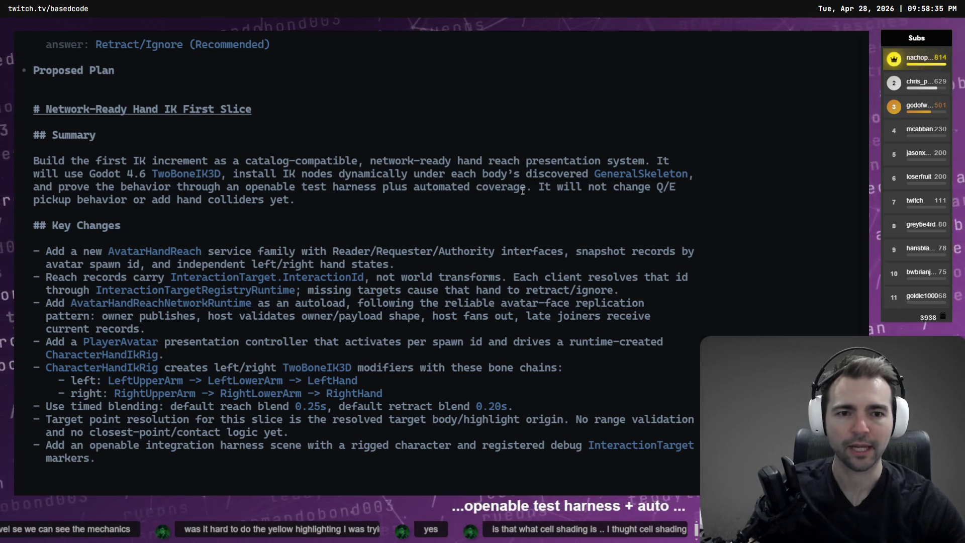
{"action": "scroll", "coordinate": [275, 203], "scroll_direction": "down", "scroll_amount": 1}
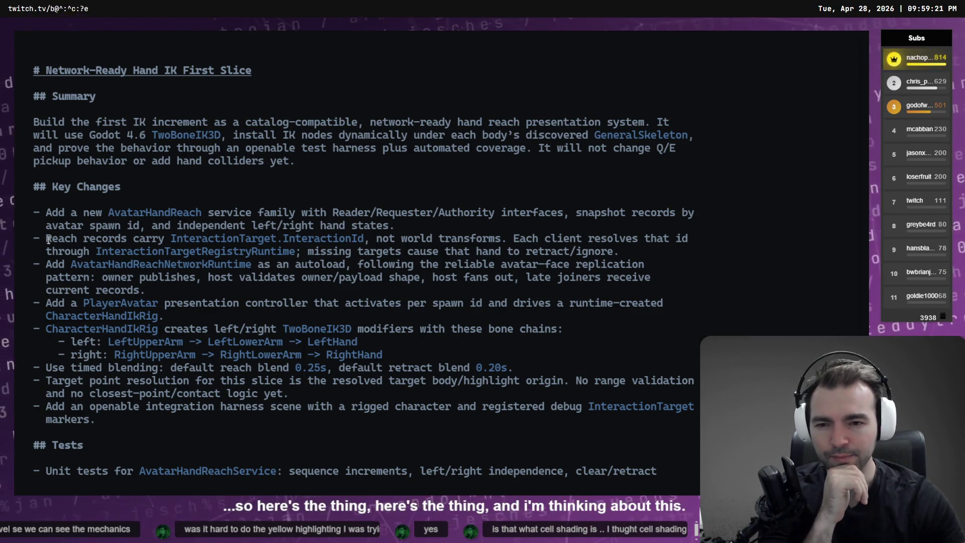
{"action": "mouse_move", "coordinate": [46, 241]}
{"action": "left_mouse_down"}
{"action": "mouse_move", "coordinate": [351, 251]}
{"action": "mouse_move", "coordinate": [501, 239]}
{"action": "left_mouse_up"}
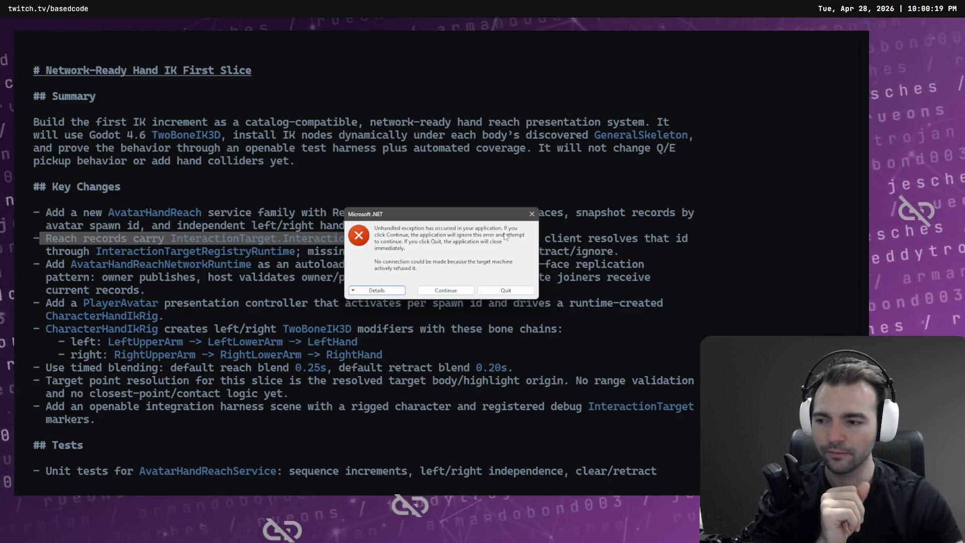
Step: Quit the Microsoft .NET unhandled exception dialog for the connection-refused error
{"action": "left_click", "coordinate": [506, 291]}
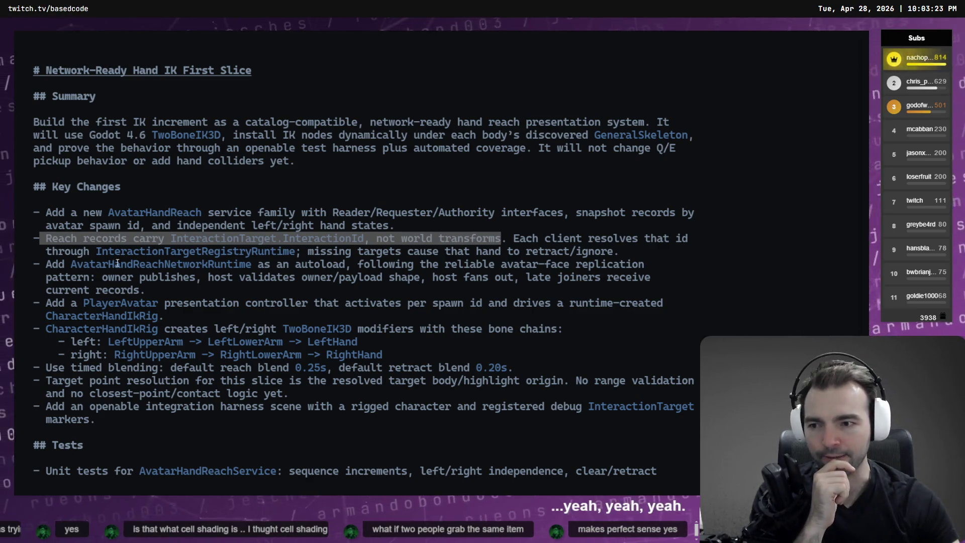
{"action": "left_click_drag", "start_coordinate": [43, 264], "coordinate": [297, 291]}
Step: Clear the highlight and scroll through Key Changes and Tests to the 'Implement this plan?' prompt
{"action": "left_click", "coordinate": [297, 292]}
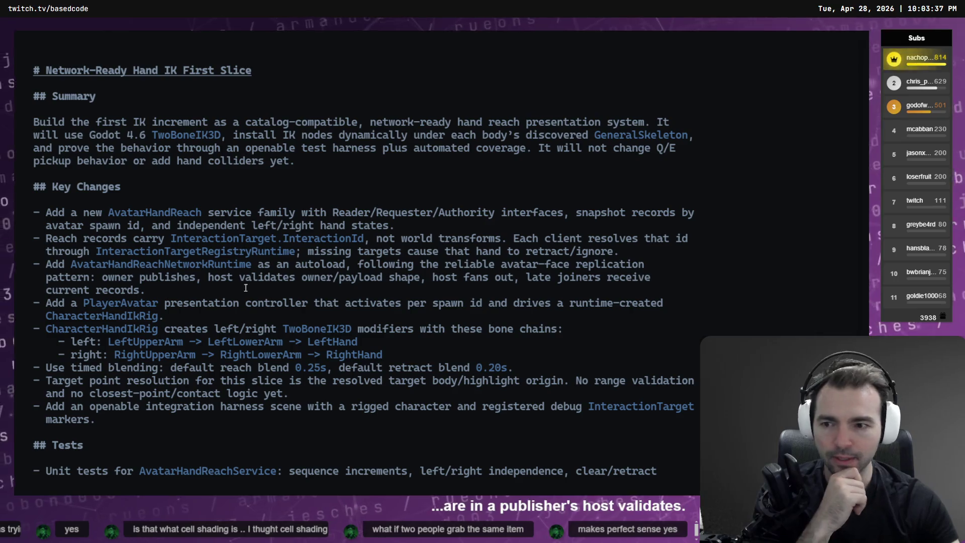
{"action": "scroll", "coordinate": [181, 298], "scroll_direction": "down", "scroll_amount": 1}
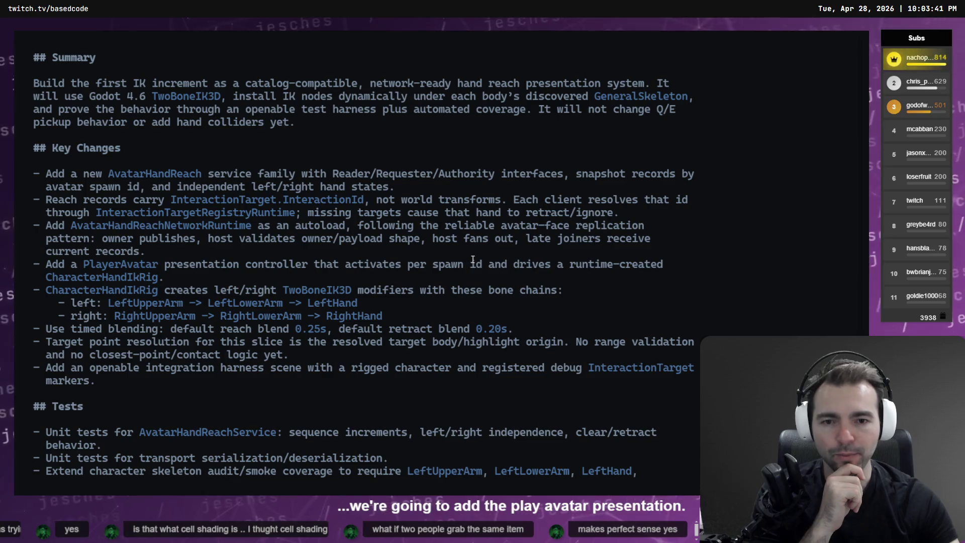
{"action": "scroll", "coordinate": [231, 248], "scroll_direction": "down", "scroll_amount": 1}
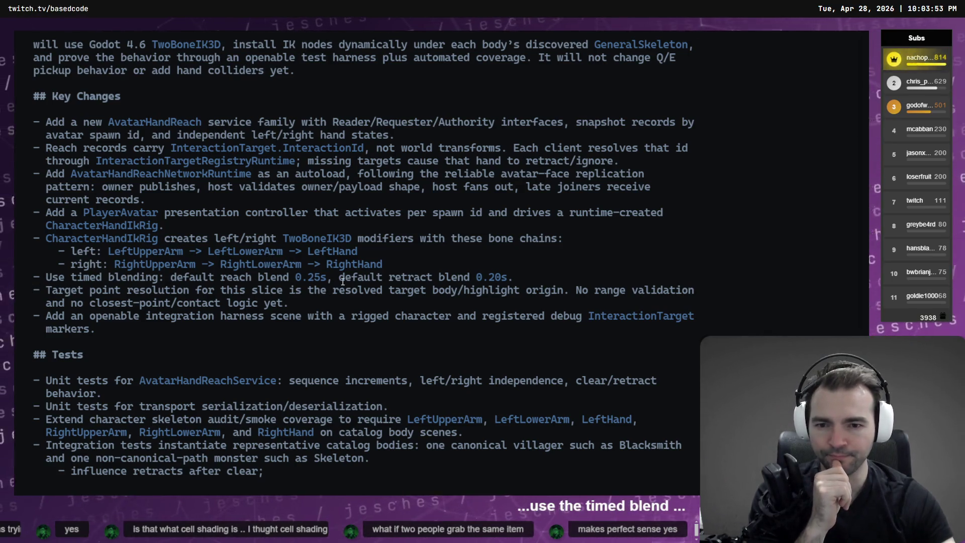
{"action": "scroll", "coordinate": [188, 305], "scroll_direction": "down", "scroll_amount": 1}
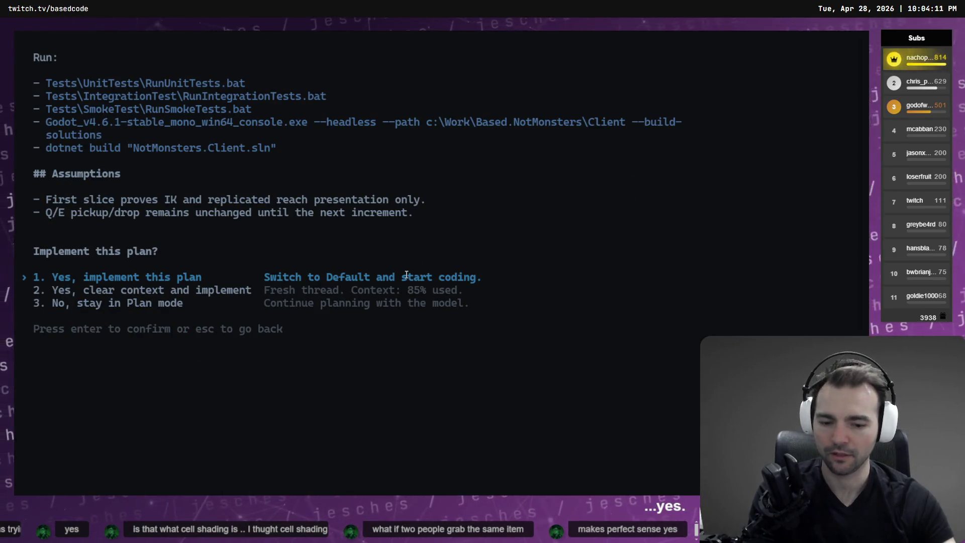
Step: Choose 'Yes, implement this plan' so Codex switches to Default mode and starts coding
{"action": "key", "text": "Return"}
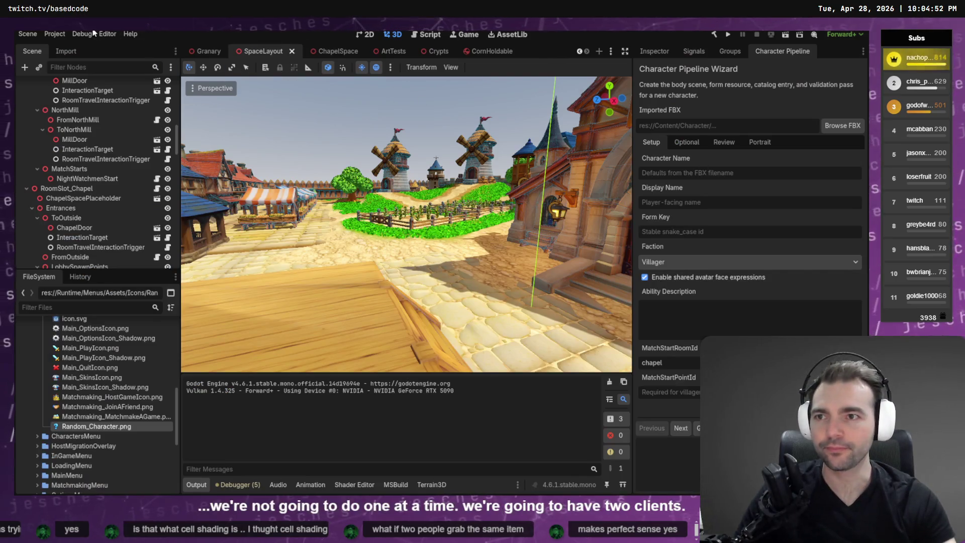
Step: Change Debug > Customize Run Instances from 4 instances to 2 and confirm
{"action": "left_click", "coordinate": [100, 34]}
{"action": "mouse_move", "coordinate": [80, 35]}
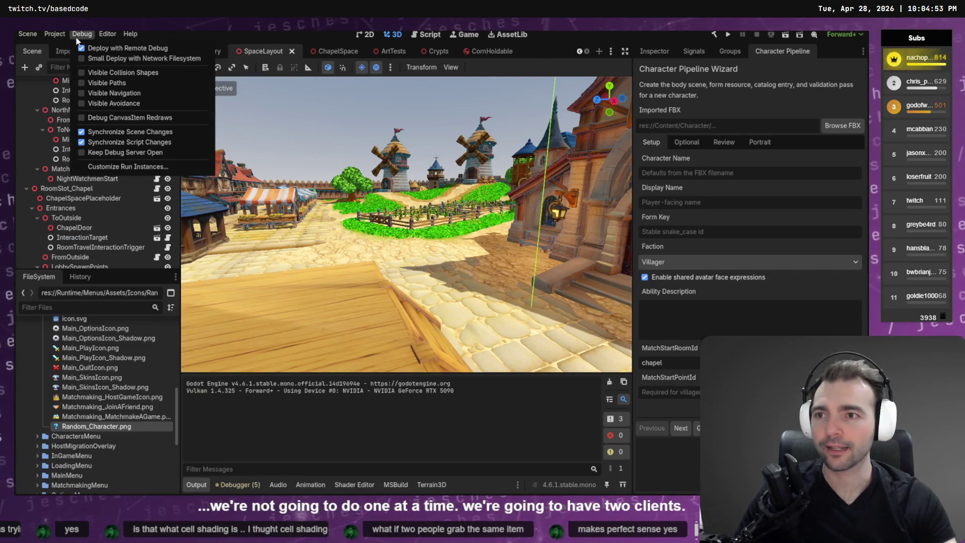
{"action": "left_click", "coordinate": [120, 166]}
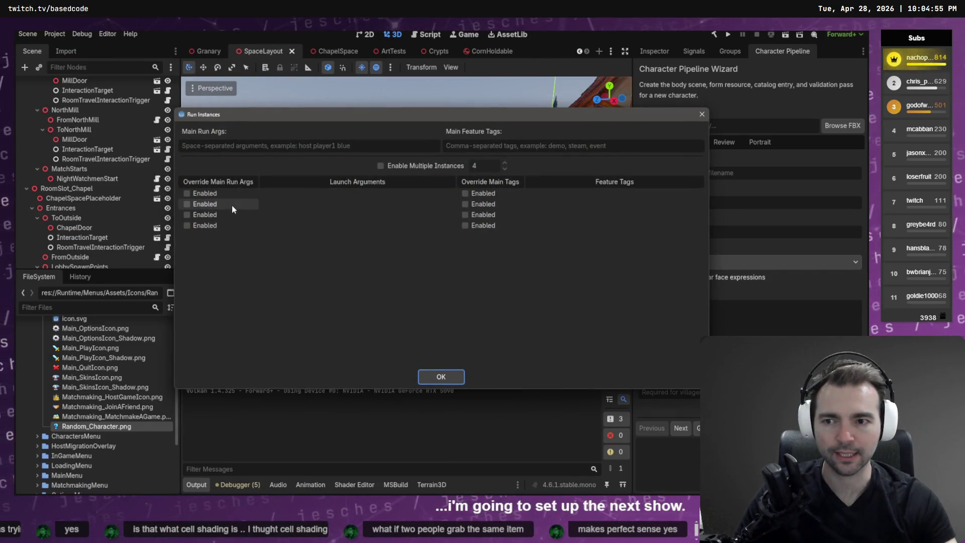
{"action": "left_click", "coordinate": [483, 165]}
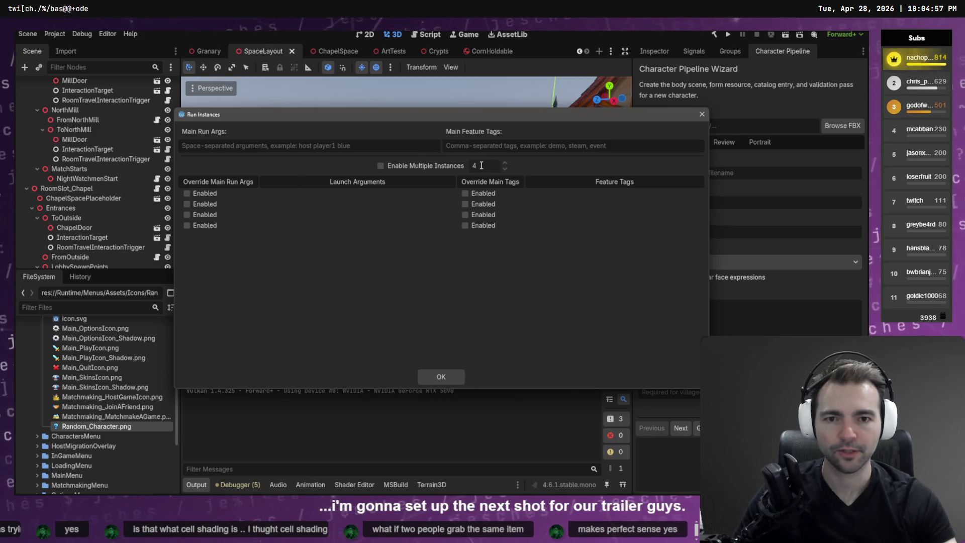
{"action": "scroll", "coordinate": [487, 169], "scroll_direction": "down", "scroll_amount": 2}
{"action": "left_click", "coordinate": [444, 373]}
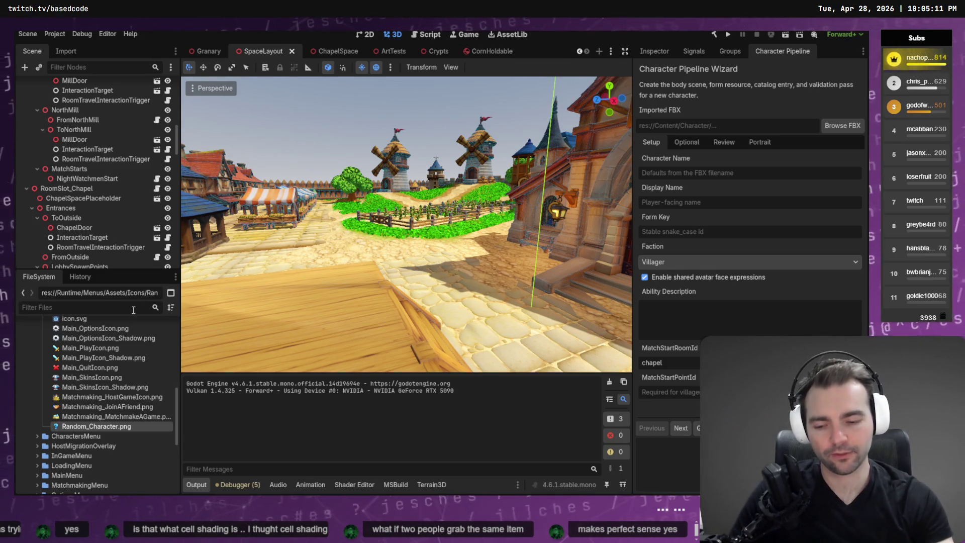
Step: Open InGameMenu.tscn, hide the HudRoot and SessionTopBar nodes, and save the scene
{"action": "type", "text": "MainM"}
{"action": "key", "text": "BackSpace"}
{"action": "key", "text": "BackSpace"}
{"action": "key", "text": "BackSpace"}
{"action": "type", "text": "InGameMenu"}
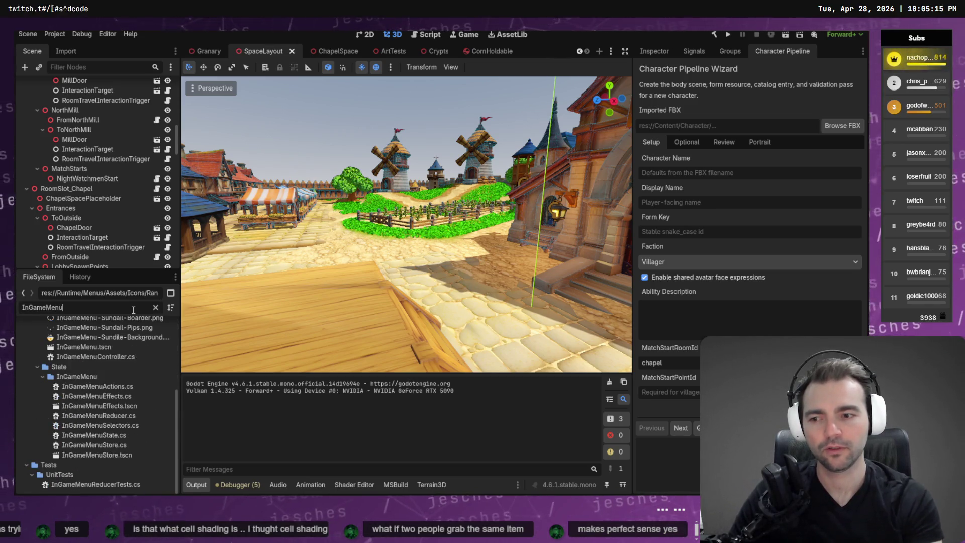
{"action": "scroll", "coordinate": [108, 442], "scroll_direction": "up", "scroll_amount": 3}
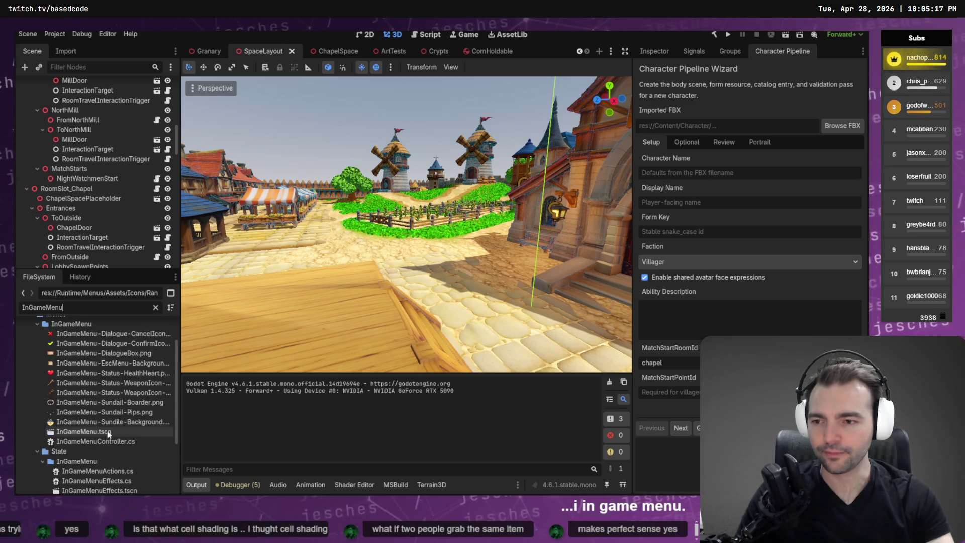
{"action": "left_click", "coordinate": [83, 436]}
{"action": "double_click", "coordinate": [83, 435]}
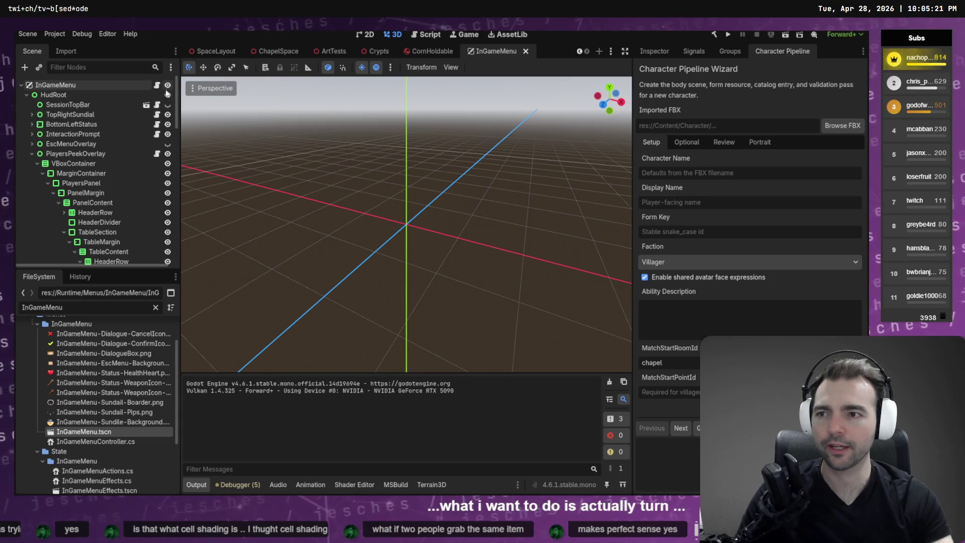
{"action": "left_click", "coordinate": [166, 96]}
{"action": "left_click", "coordinate": [166, 105]}
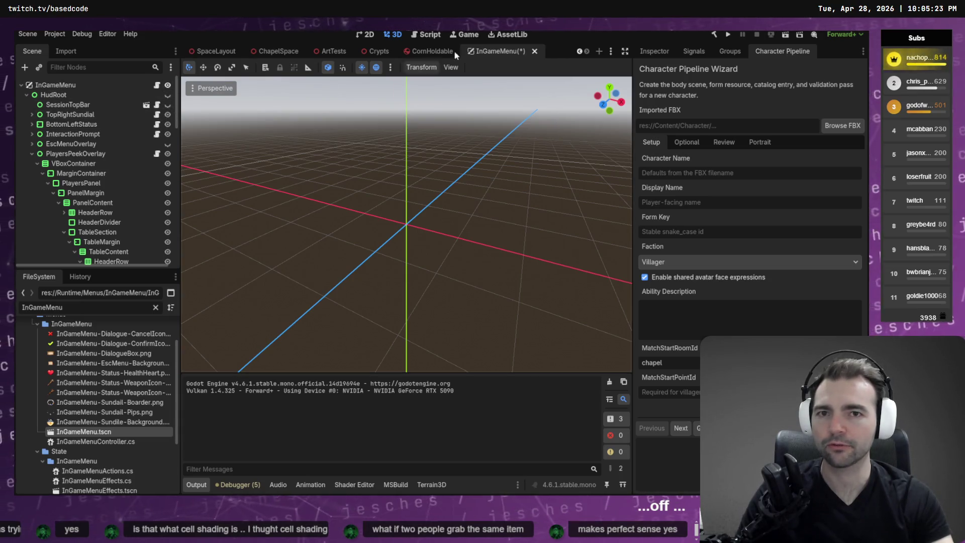
{"action": "key", "text": "ctrl+s"}
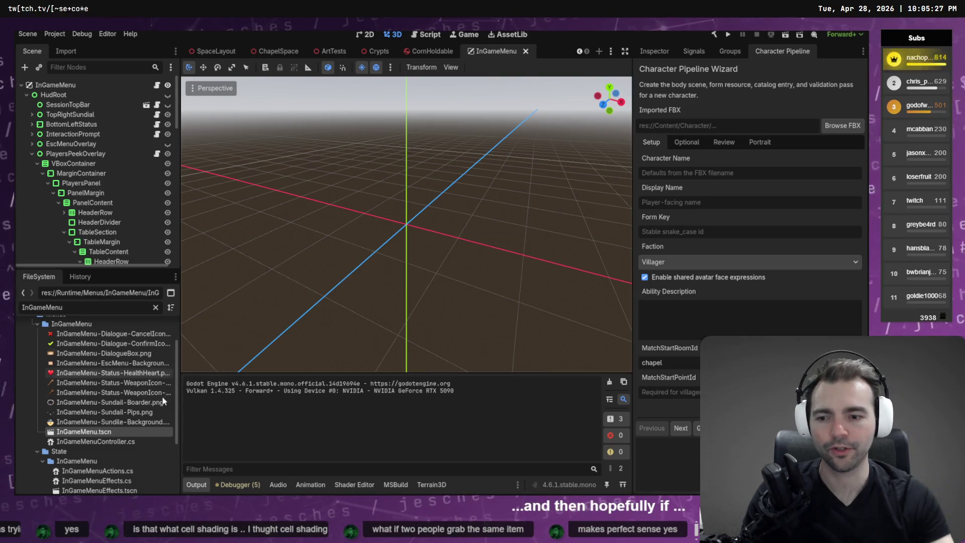
Step: Filter the FileSystem for 'Harness' and open AutoMatchHarness.tscn
{"action": "left_click", "coordinate": [101, 307]}
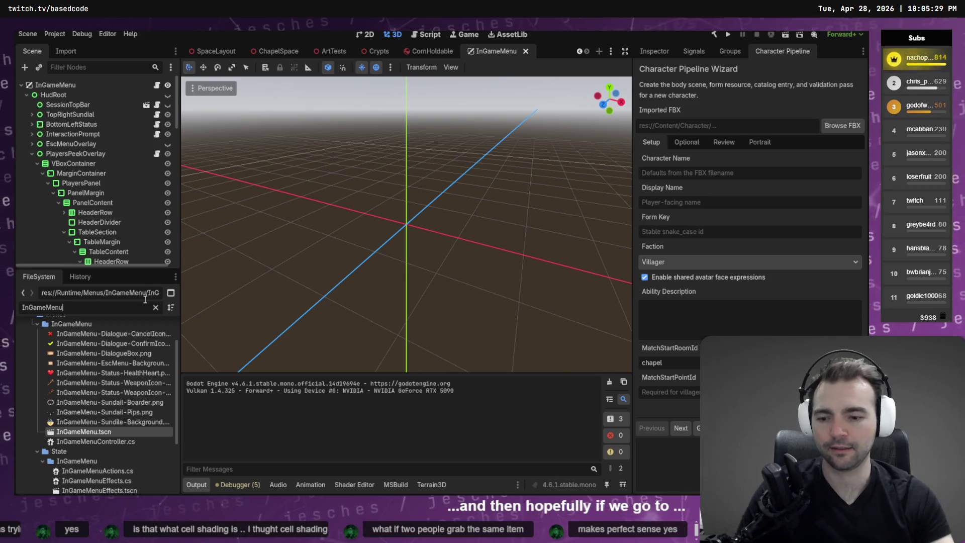
{"action": "key", "text": "ctrl+a"}
{"action": "type", "text": "Harness"}
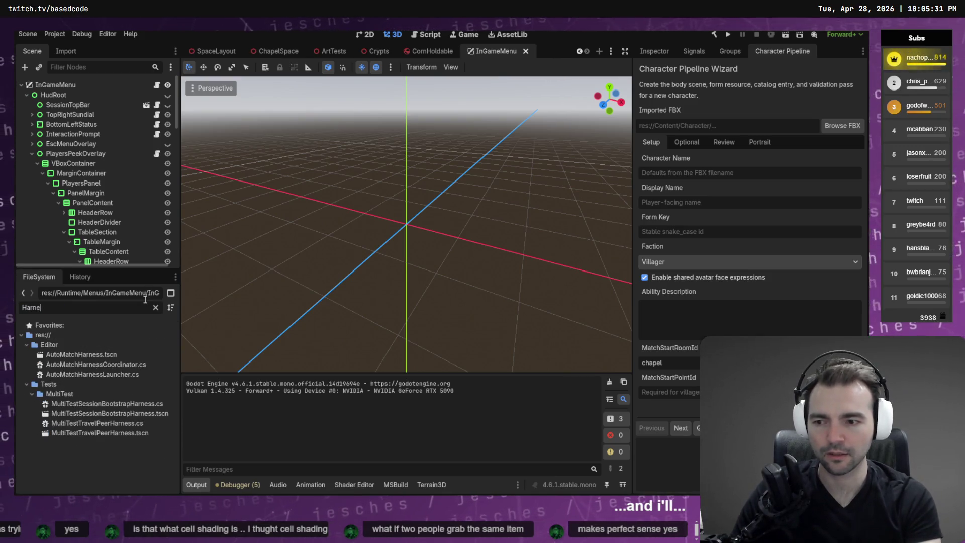
{"action": "double_click", "coordinate": [111, 354]}
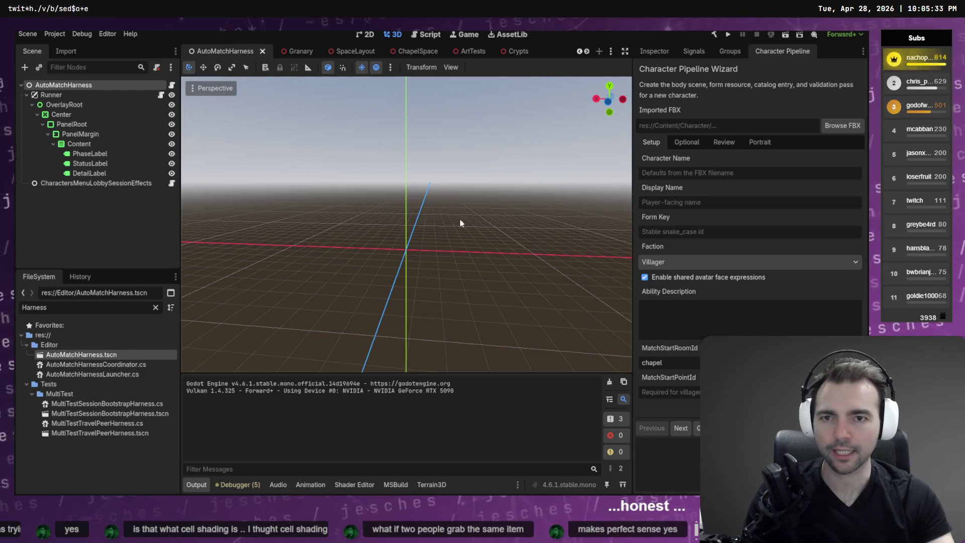
Step: Run the AutoMatchHarness scene, stop both clients, and launch them again
{"action": "key", "text": "F6"}
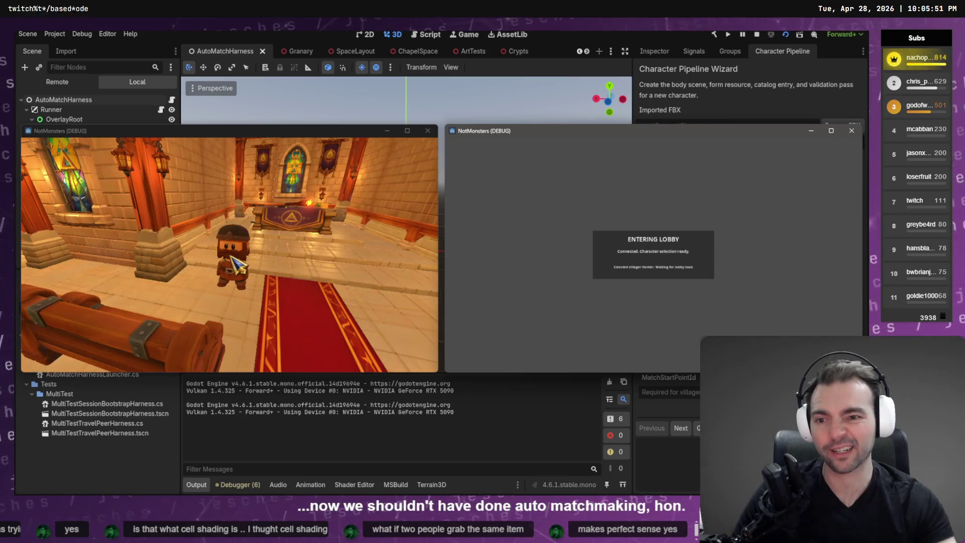
{"action": "left_click", "coordinate": [756, 36]}
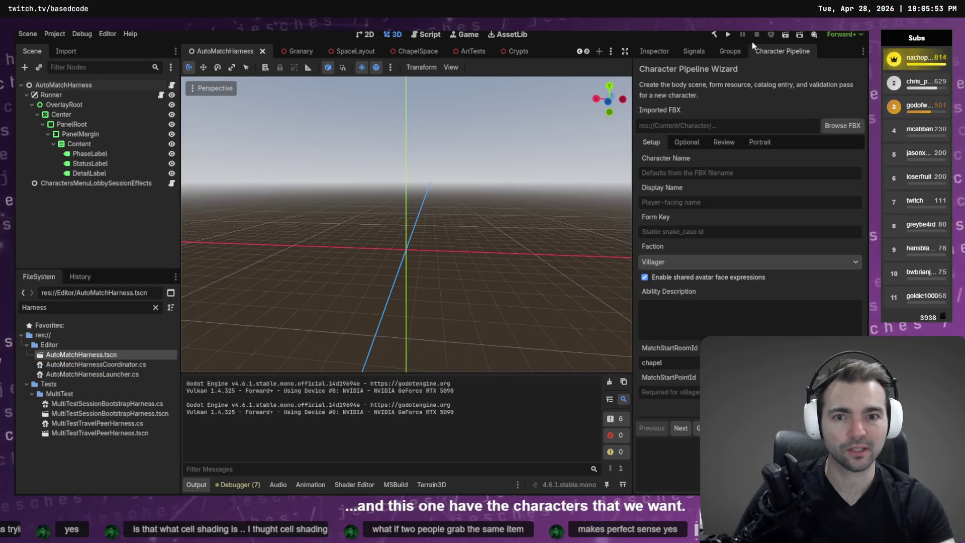
{"action": "key", "text": "F5"}
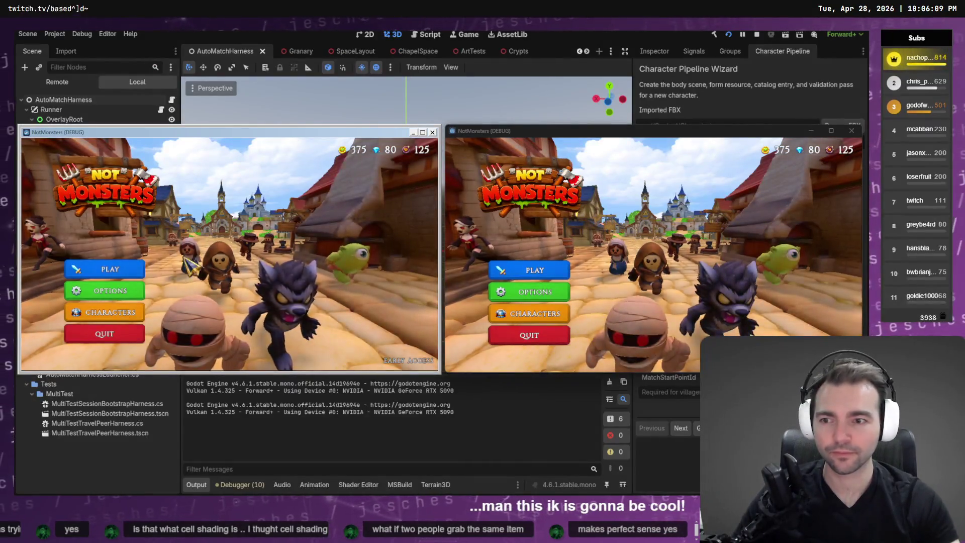
Step: In the left client, host and create a room, then select the Priest
{"action": "left_click", "coordinate": [116, 271]}
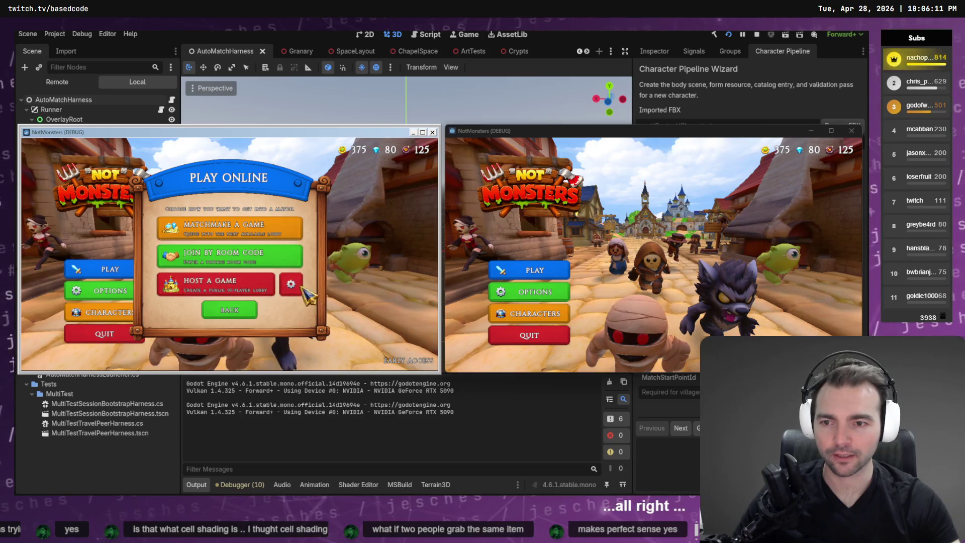
{"action": "left_click", "coordinate": [221, 283]}
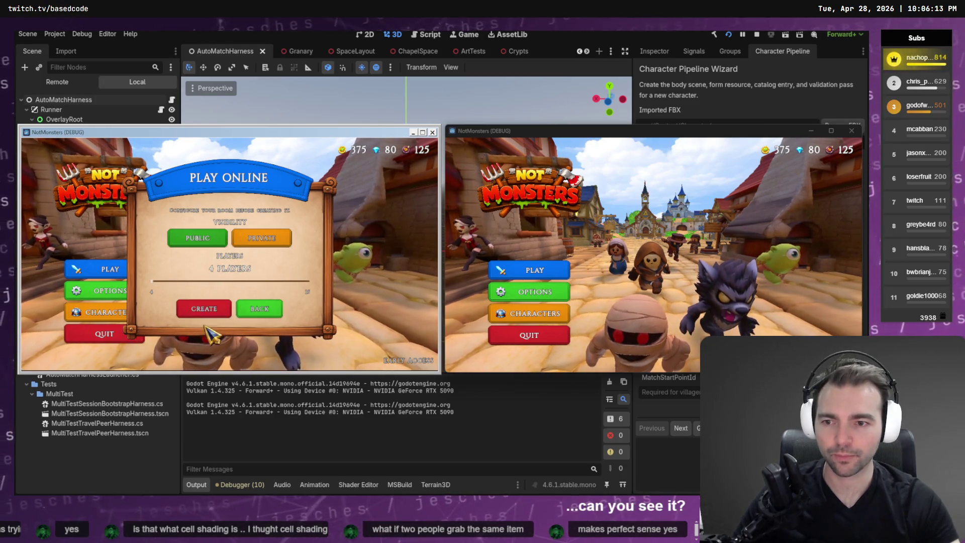
{"action": "left_click", "coordinate": [204, 308]}
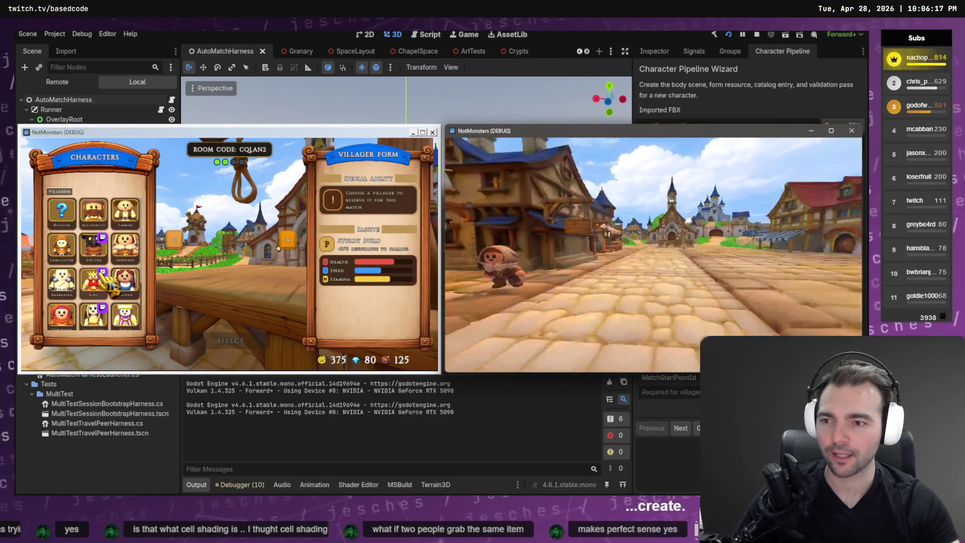
{"action": "left_click", "coordinate": [137, 321]}
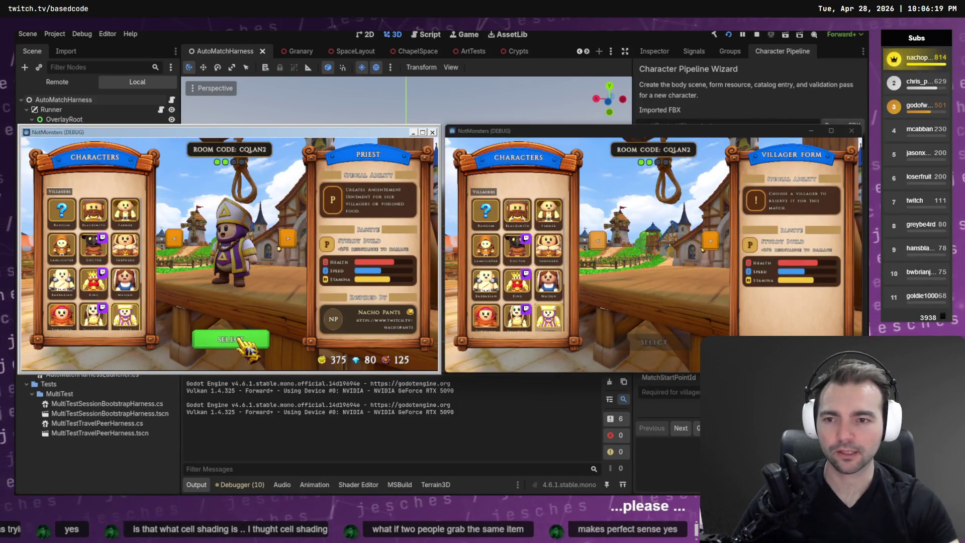
{"action": "left_click", "coordinate": [237, 340]}
Step: In the right client, select the Vagabond and confirm
{"action": "scroll", "coordinate": [517, 261], "scroll_direction": "down", "scroll_amount": 3}
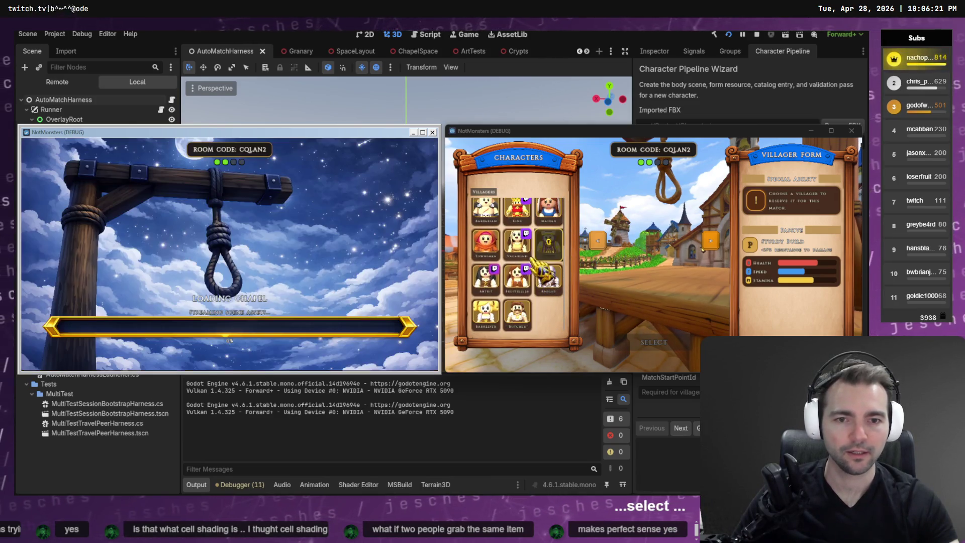
{"action": "left_click", "coordinate": [517, 242]}
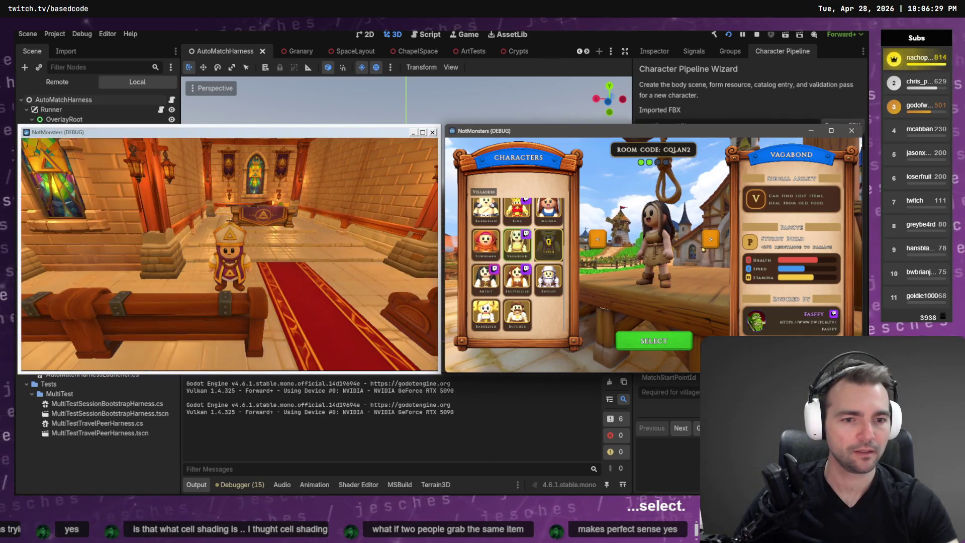
{"action": "left_click", "coordinate": [653, 339]}
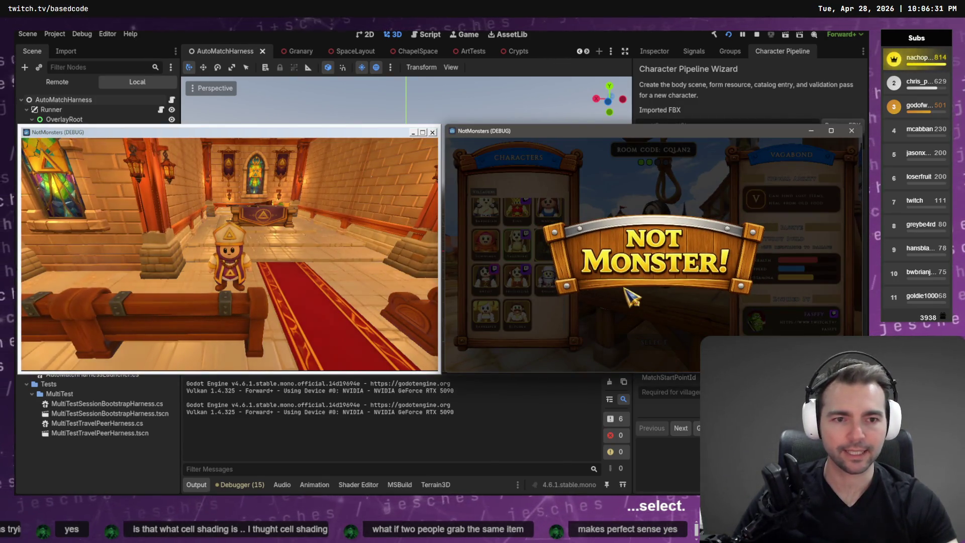
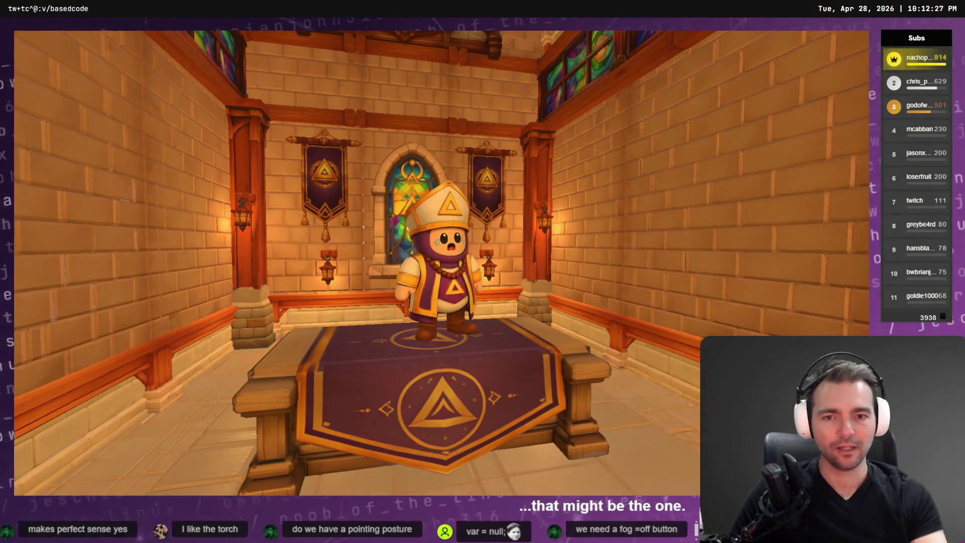
Step: Browse to Pictures > Screenshots and drag the newest chapel screenshot, 221226.png, into ChatGPT
{"action": "key", "text": "super+e"}
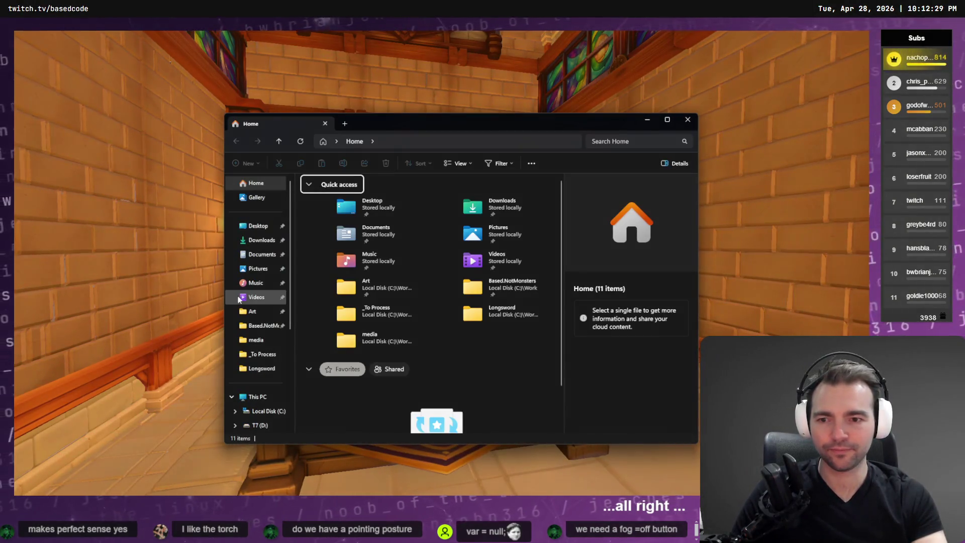
{"action": "left_click", "coordinate": [257, 269]}
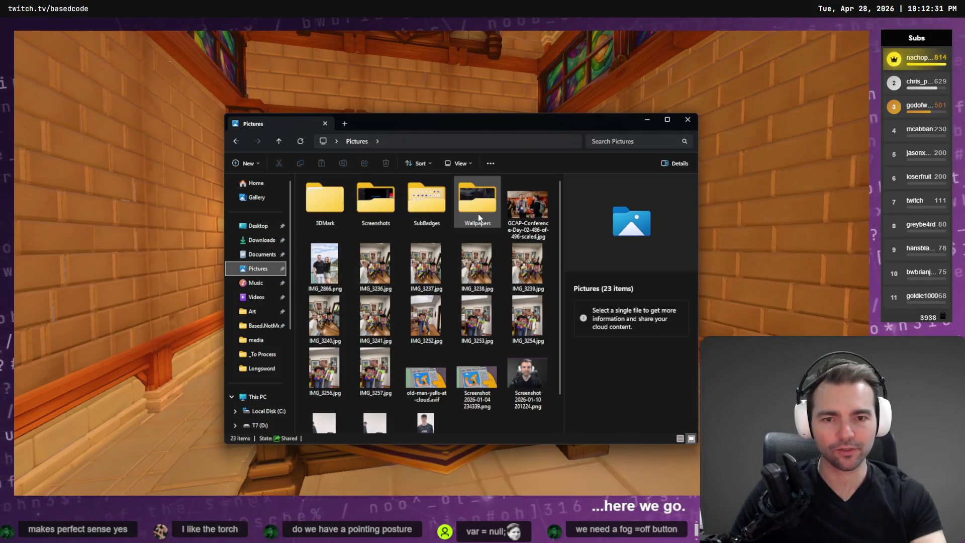
{"action": "double_click", "coordinate": [375, 200]}
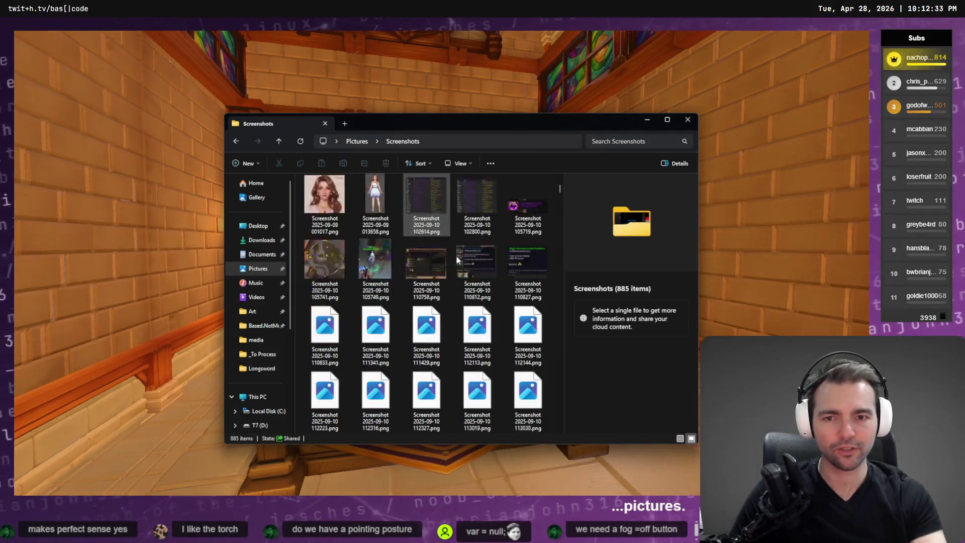
{"action": "scroll", "coordinate": [454, 260], "scroll_direction": "down", "scroll_amount": 5}
{"action": "scroll", "coordinate": [557, 414], "scroll_direction": "down", "scroll_amount": 20}
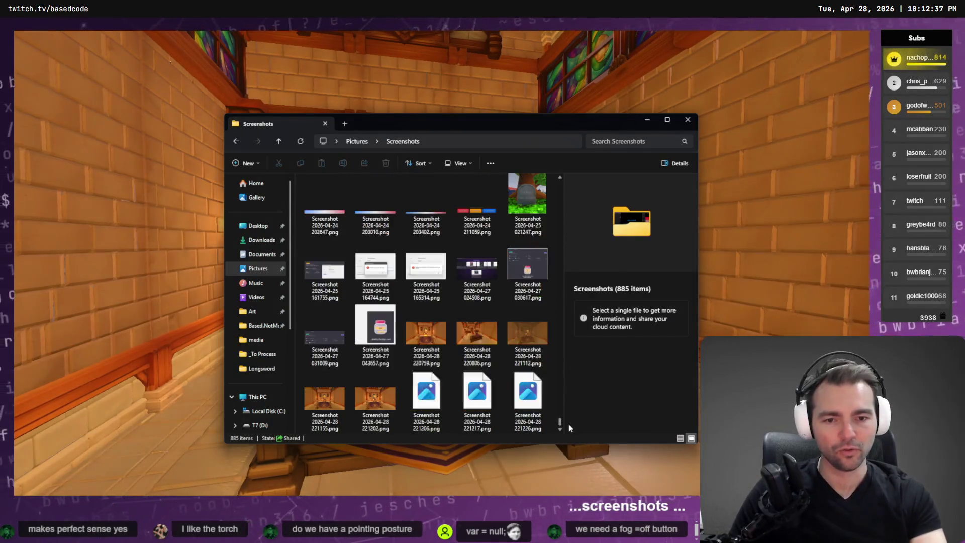
{"action": "left_click_drag", "start_coordinate": [535, 394], "coordinate": [378, 327]}
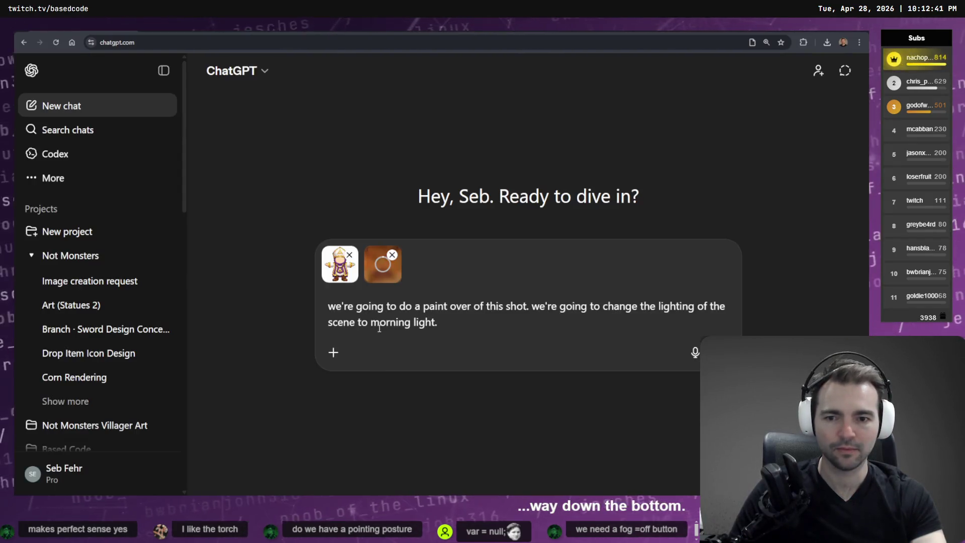
Step: Dictate the morning-light, angry-pointing pedestal character request and send it with both images
{"action": "left_click", "coordinate": [473, 334]}
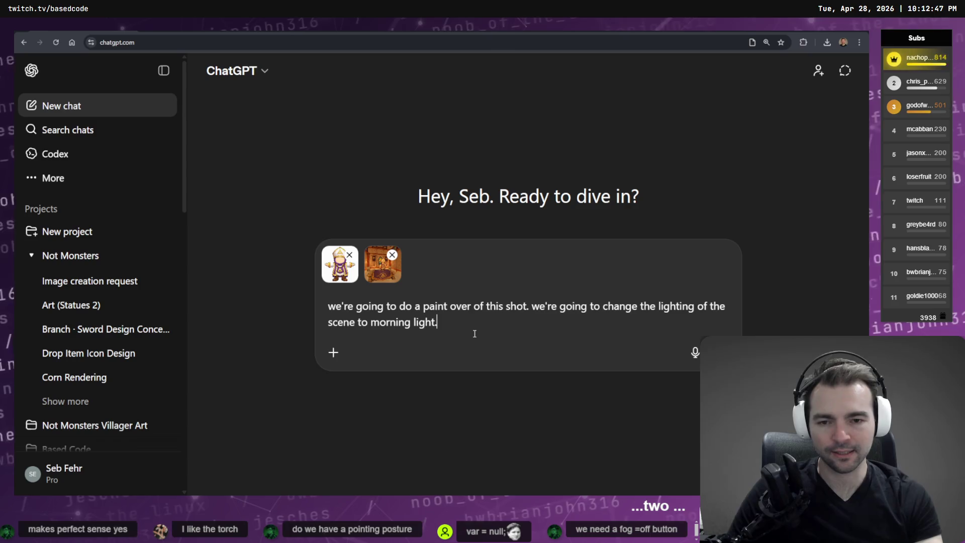
{"action": "key", "text": "super+h"}
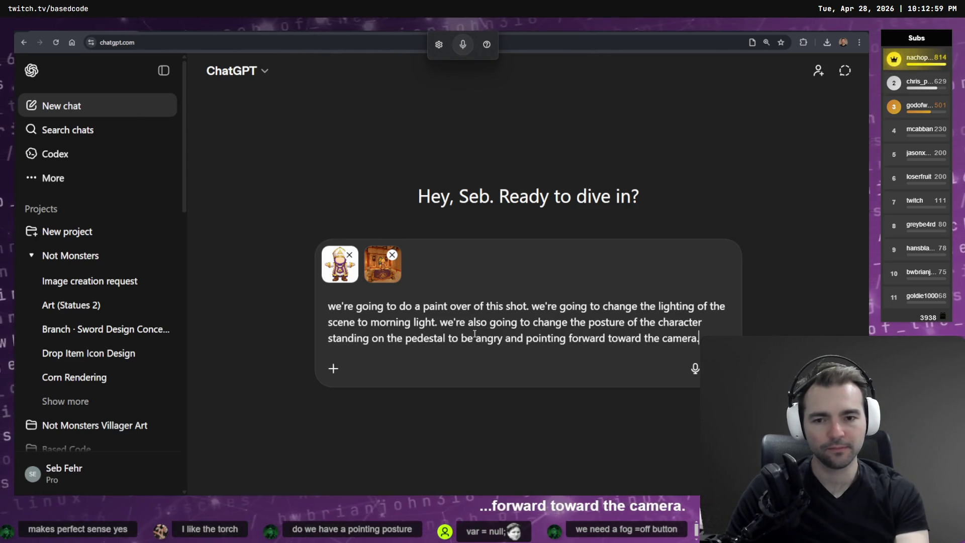
{"action": "key", "text": "Return"}
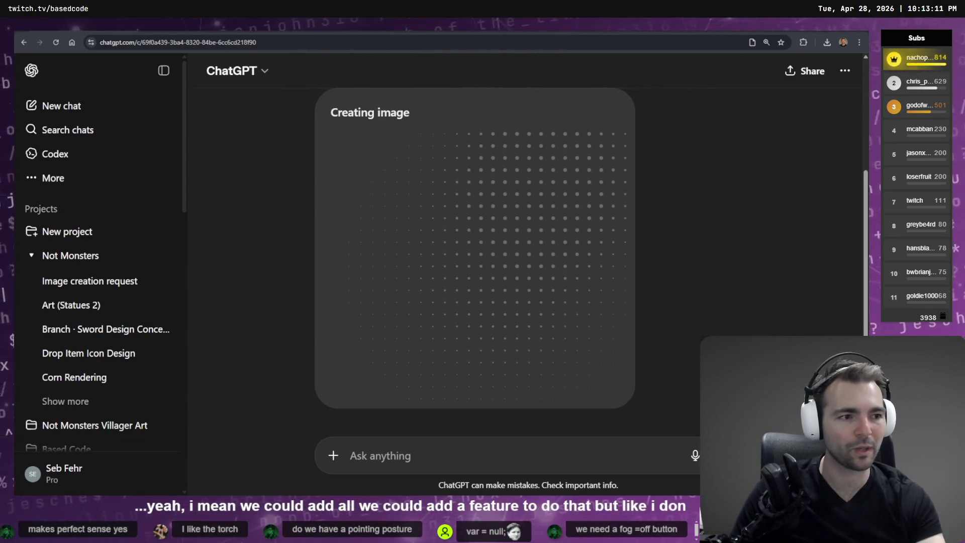
{"action": "key", "text": "alt+Tab"}
Step: Pan the storyboard and zoom to the Shot6 'Priest accuses the vagabond of being the warewolf' card
{"action": "left_click_drag", "start_coordinate": [559, 187], "coordinate": [561, 393]}
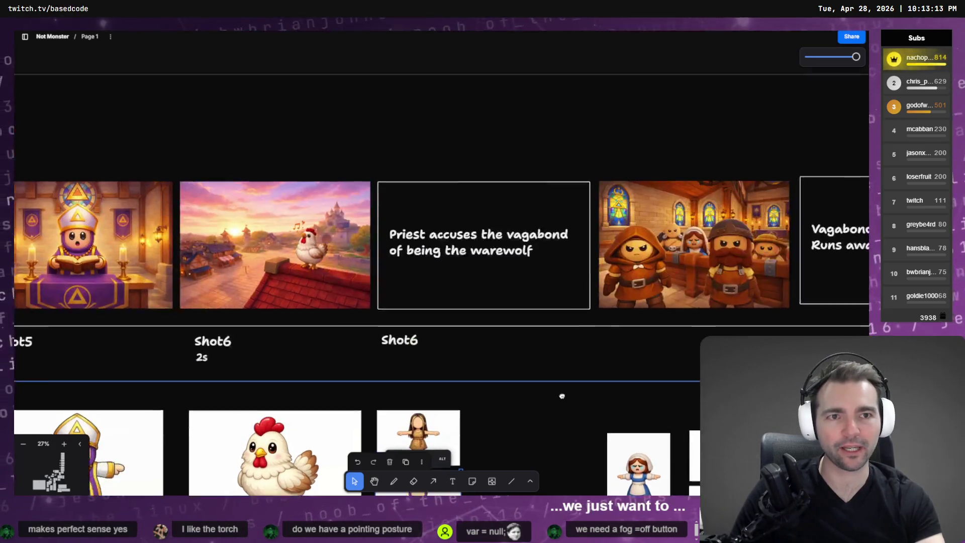
{"action": "left_click", "coordinate": [503, 256]}
{"action": "key", "text": "shift+2"}
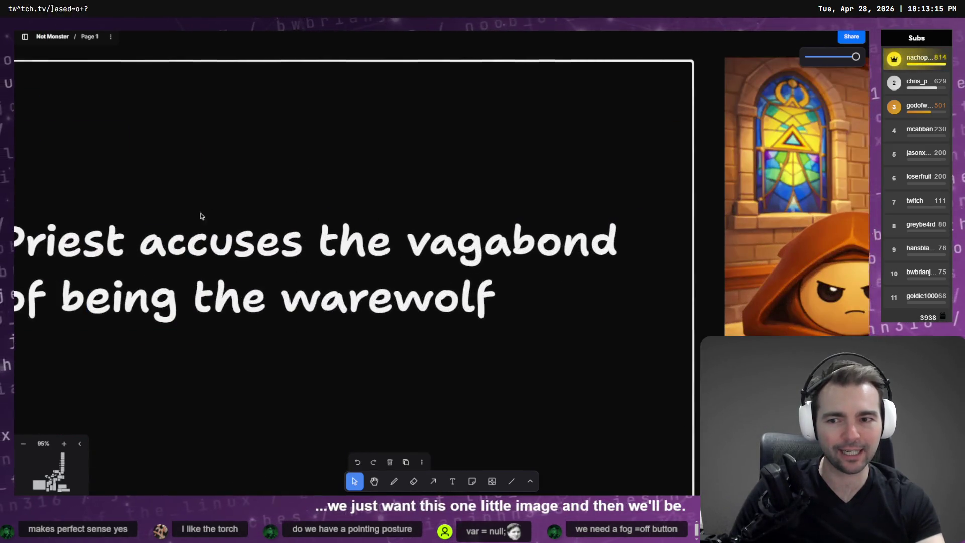
{"action": "scroll", "coordinate": [474, 157], "scroll_direction": "down", "scroll_amount": 5}
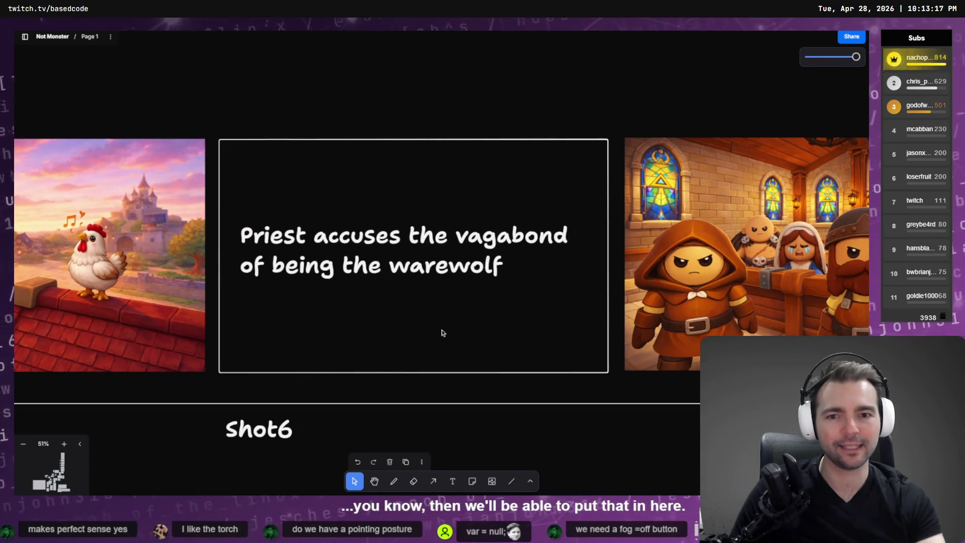
{"action": "key", "text": "alt+Tab"}
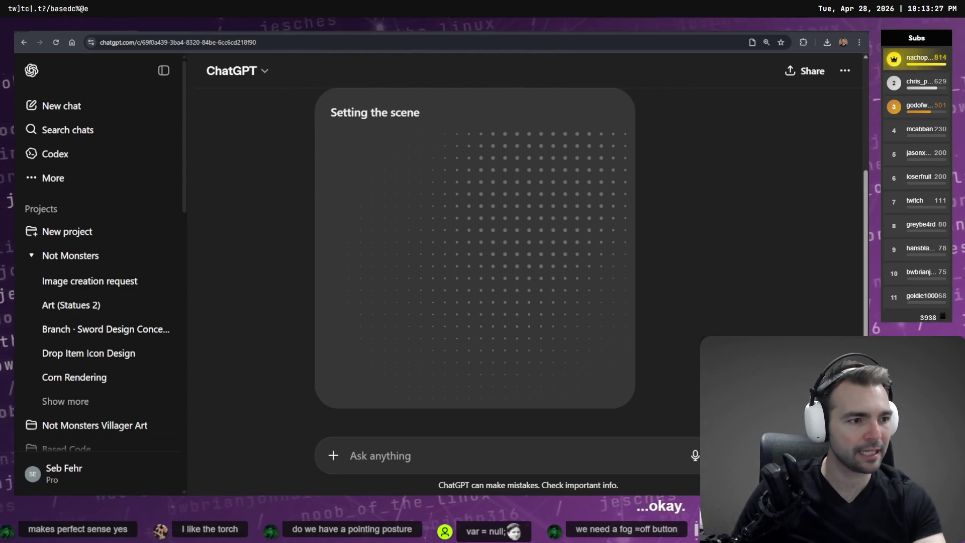
{"action": "key", "text": "alt+Tab"}
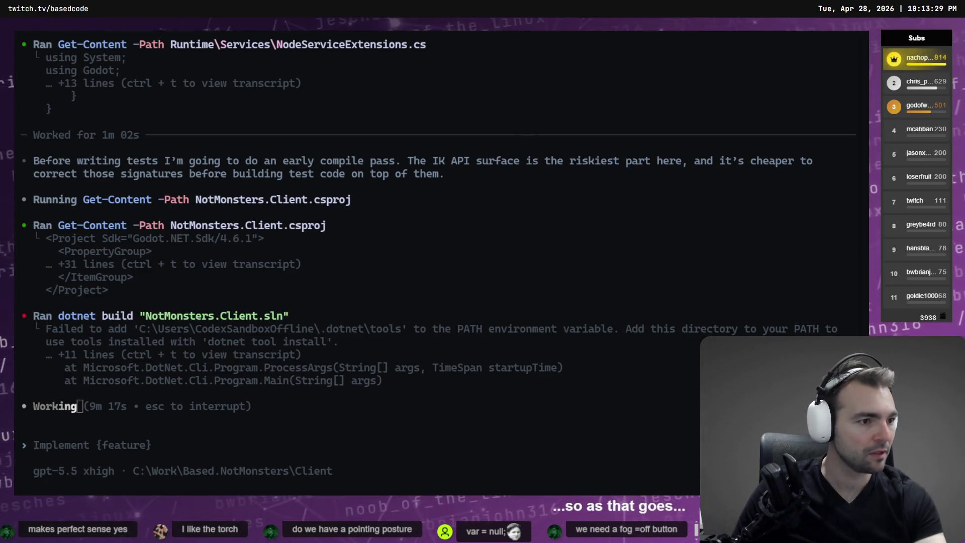
Step: Return to ChatGPT to wait for the morning-lit chapel image to finish generating
{"action": "key", "text": "alt+Tab"}
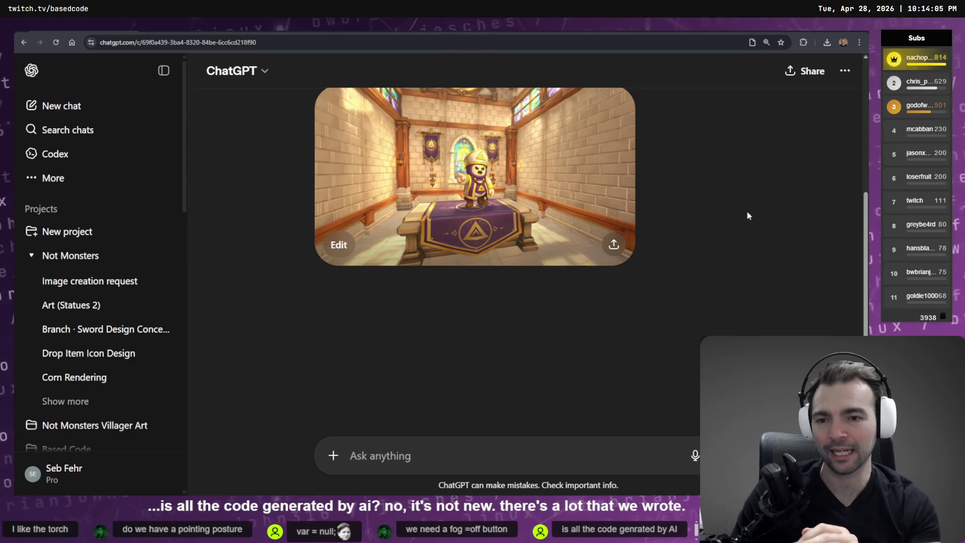
Step: Open the generated morning-lit chapel image full size and copy it with Copy image
{"action": "scroll", "coordinate": [691, 296], "scroll_direction": "up", "scroll_amount": 3}
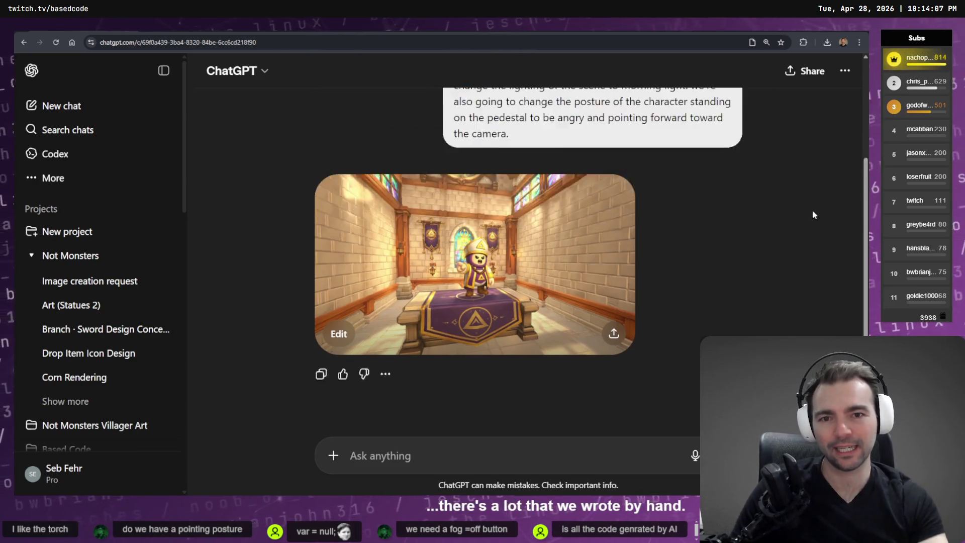
{"action": "left_click", "coordinate": [580, 286]}
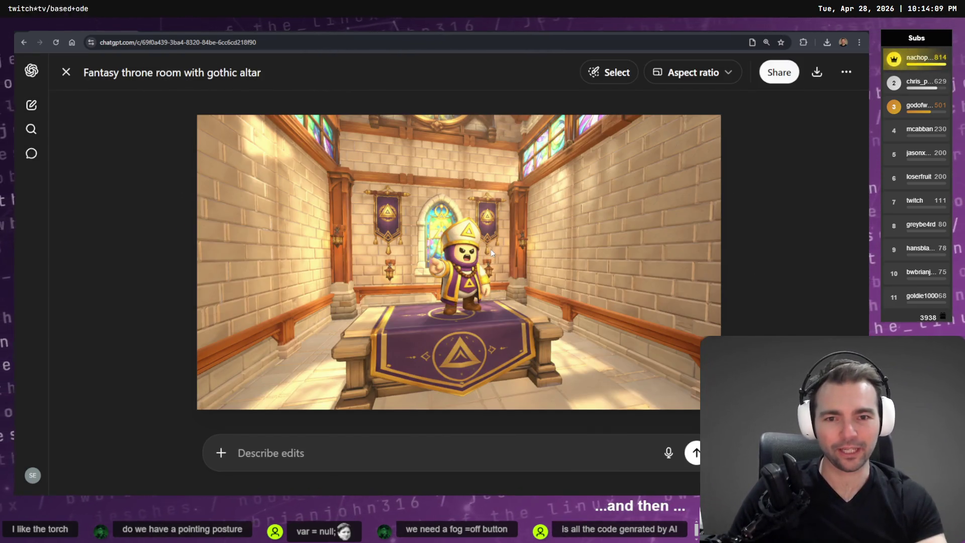
{"action": "right_click", "coordinate": [551, 251]}
{"action": "left_click", "coordinate": [618, 278]}
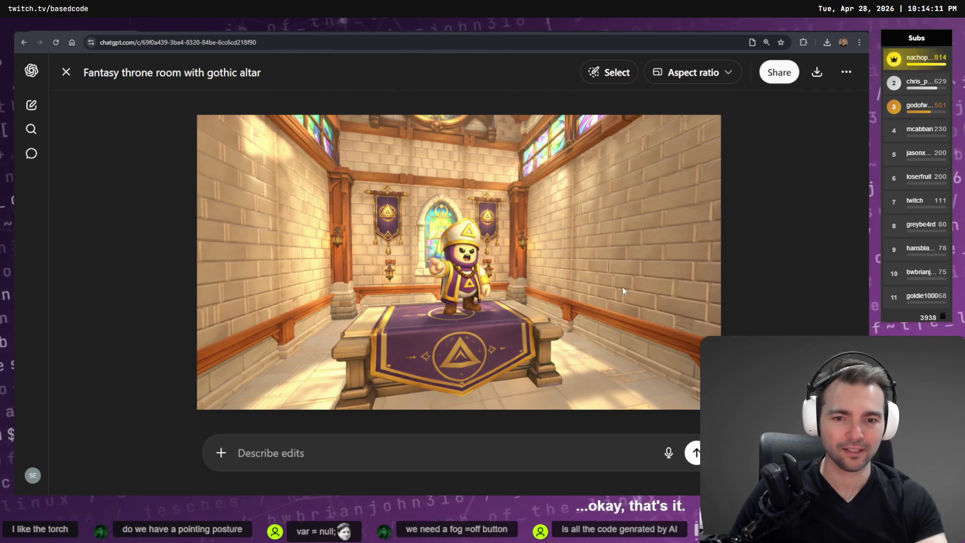
{"action": "key", "text": "alt+Tab"}
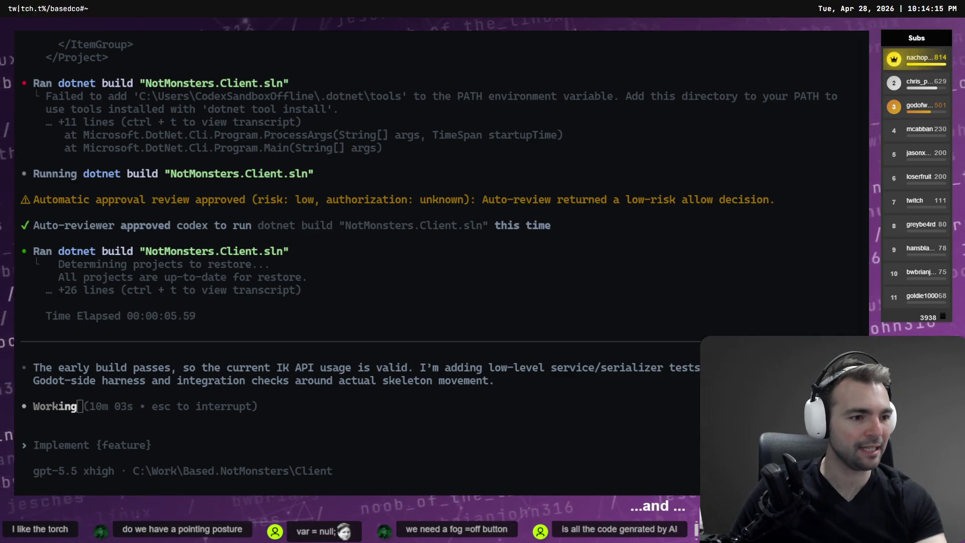
Step: Nudge and shrink the pasted morning-lit chapel image on the tldraw storyboard
{"action": "key", "text": "alt+Tab"}
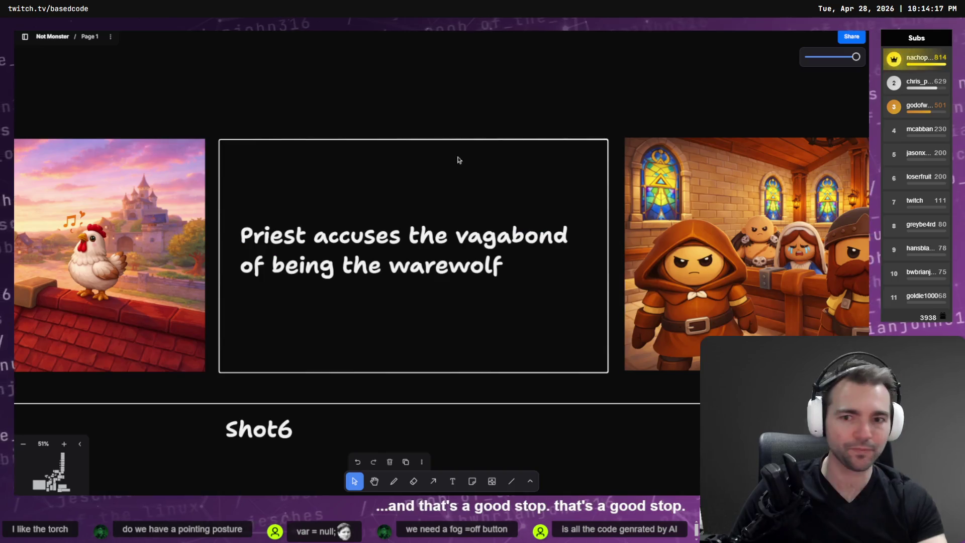
{"action": "scroll", "coordinate": [421, 219], "scroll_direction": "down", "scroll_amount": 5}
{"action": "scroll", "coordinate": [421, 219], "scroll_direction": "down", "scroll_amount": 10}
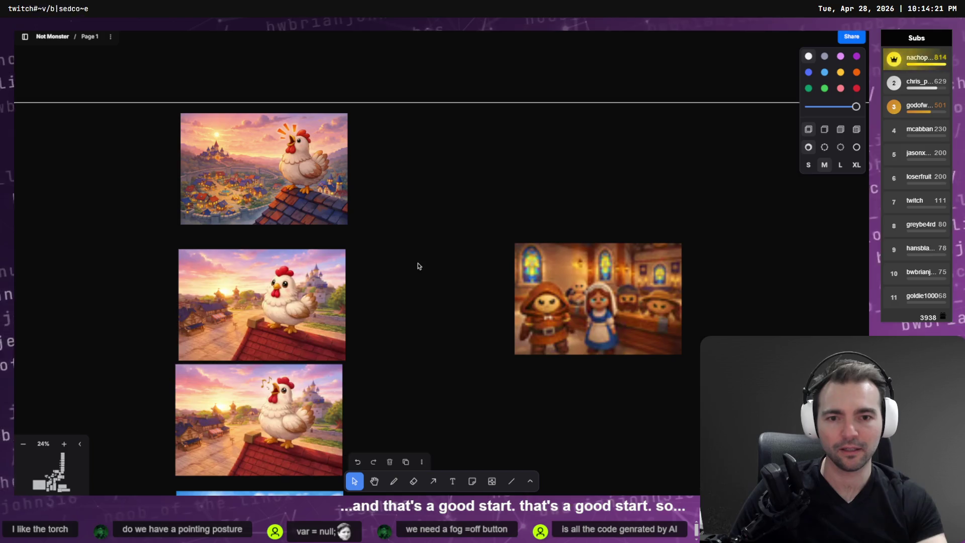
{"action": "left_click_drag", "start_coordinate": [450, 150], "coordinate": [459, 153]}
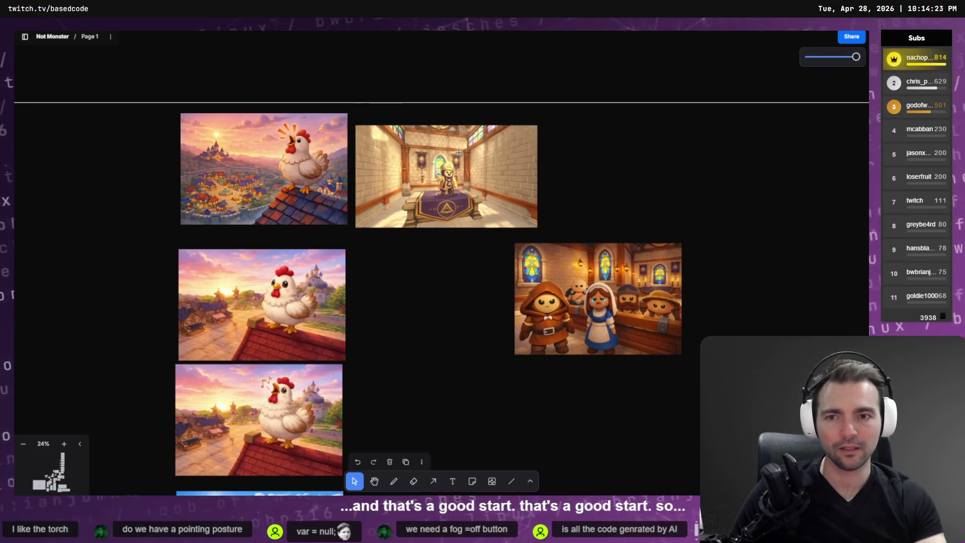
{"action": "mouse_move", "coordinate": [538, 229]}
{"action": "left_mouse_down"}
{"action": "mouse_move", "coordinate": [486, 199]}
{"action": "mouse_move", "coordinate": [517, 218]}
{"action": "left_mouse_up"}
{"action": "scroll", "coordinate": [382, 399], "scroll_direction": "down", "scroll_amount": 5}
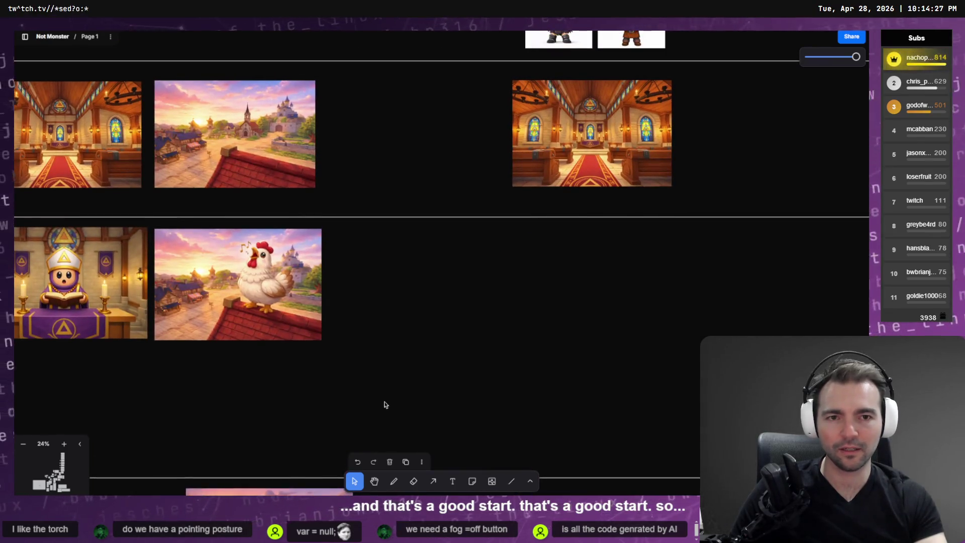
{"action": "scroll", "coordinate": [424, 329], "scroll_direction": "up", "scroll_amount": 5}
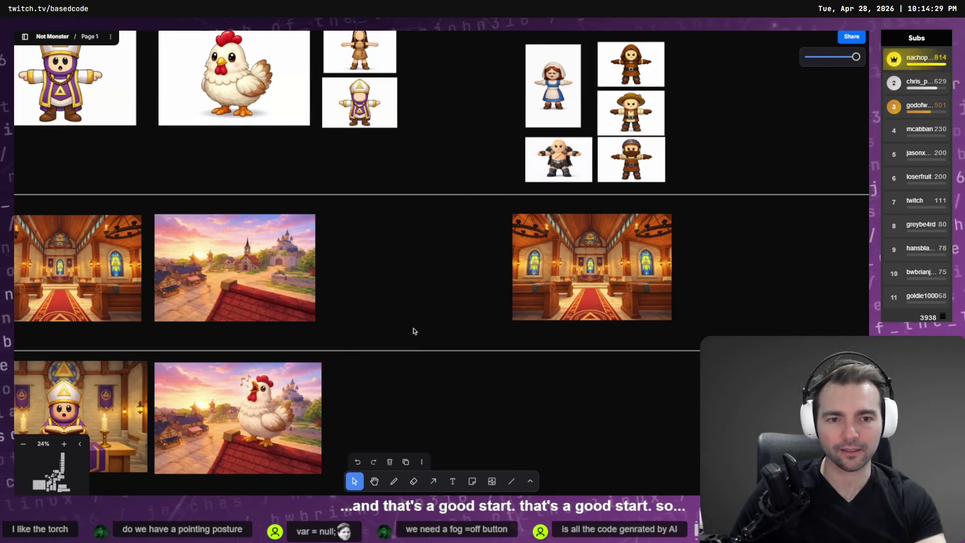
Step: Drag the original chapel screenshot onto the board, resize it, then delete the misplaced copy
{"action": "key", "text": "alt+Tab"}
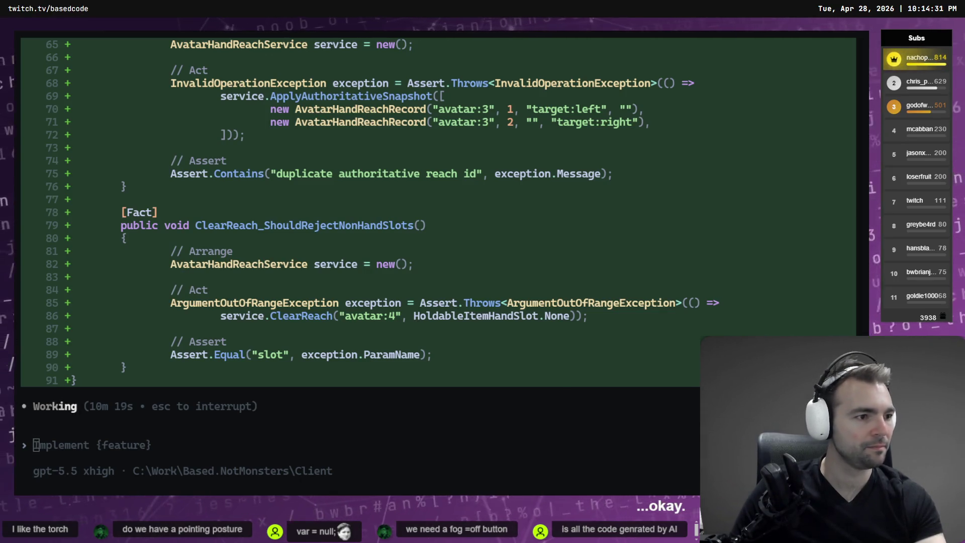
{"action": "key", "text": "alt+Tab"}
{"action": "key", "text": "alt+Tab"}
{"action": "mouse_move", "coordinate": [411, 385]}
{"action": "left_mouse_down"}
{"action": "mouse_move", "coordinate": [389, 293]}
{"action": "mouse_move", "coordinate": [398, 277]}
{"action": "left_mouse_up"}
{"action": "key", "text": "alt+Tab"}
{"action": "left_click_drag", "start_coordinate": [488, 320], "coordinate": [414, 280]}
{"action": "left_click_drag", "start_coordinate": [363, 261], "coordinate": [406, 285]}
{"action": "key", "text": "Delete"}
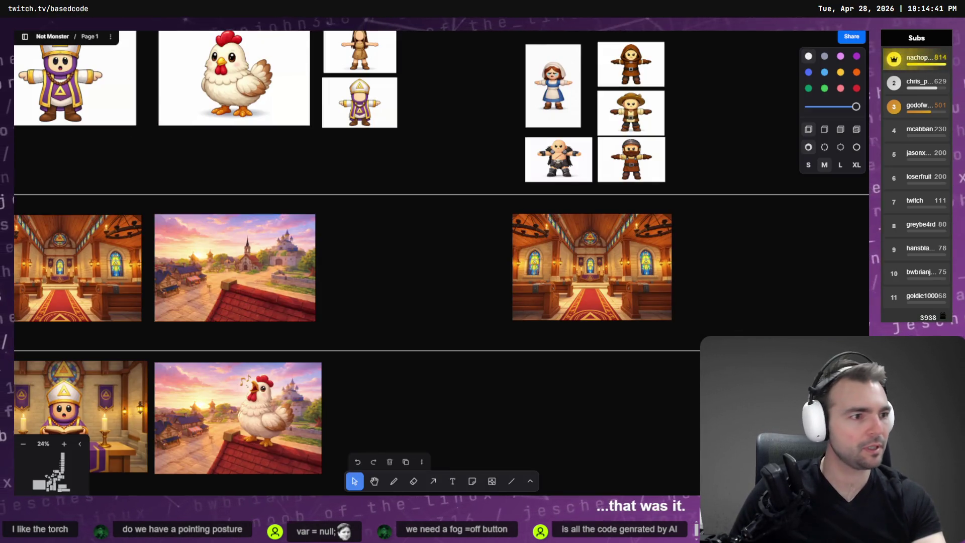
Step: Re-add the chapel screenshot, shrink it, and line it up in the church row
{"action": "key", "text": "alt+Tab"}
{"action": "mouse_move", "coordinate": [517, 387]}
{"action": "left_mouse_down"}
{"action": "mouse_move", "coordinate": [446, 322]}
{"action": "mouse_move", "coordinate": [400, 297]}
{"action": "left_mouse_up"}
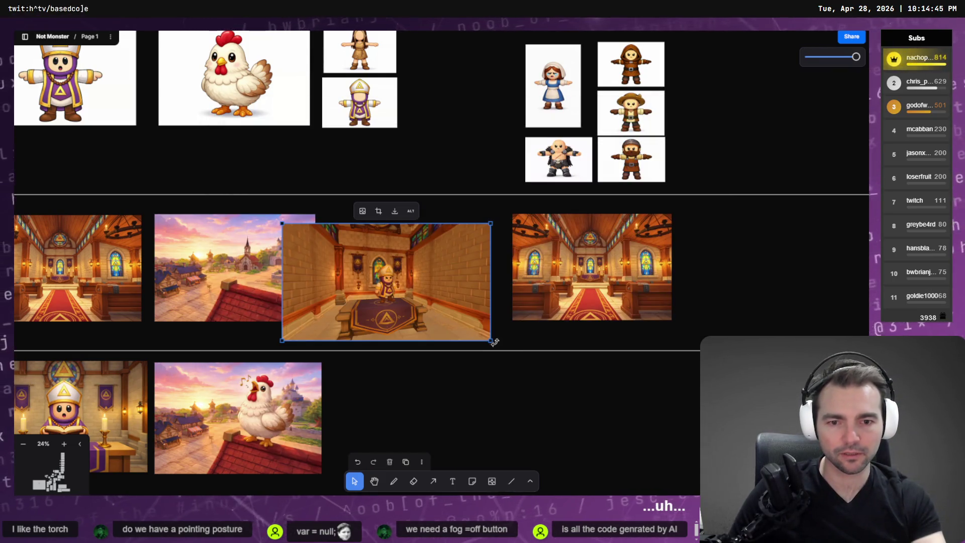
{"action": "left_click_drag", "start_coordinate": [490, 340], "coordinate": [435, 309]}
{"action": "mouse_move", "coordinate": [371, 293]}
{"action": "left_mouse_down"}
{"action": "mouse_move", "coordinate": [422, 294]}
{"action": "mouse_move", "coordinate": [406, 293]}
{"action": "left_mouse_up"}
{"action": "key", "text": "alt+Tab"}
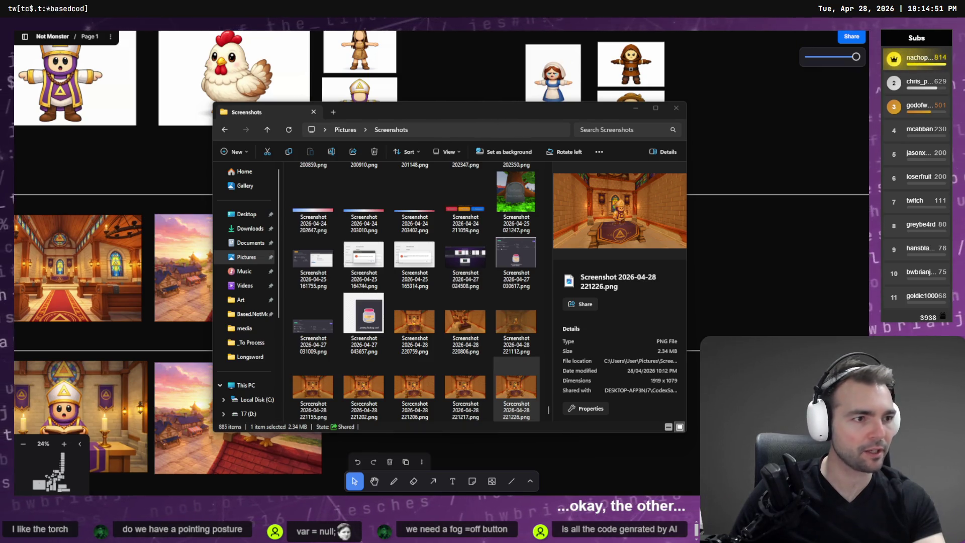
{"action": "key", "text": "alt+Tab"}
Step: Select the cute storybook splash-art style prompt text box to copy its text
{"action": "scroll", "coordinate": [364, 318], "scroll_direction": "down", "scroll_amount": 5}
{"action": "scroll", "coordinate": [364, 318], "scroll_direction": "up", "scroll_amount": 3}
{"action": "scroll", "coordinate": [364, 318], "scroll_direction": "up", "scroll_amount": 5}
{"action": "left_click", "coordinate": [436, 327]}
{"action": "left_click", "coordinate": [436, 326]}
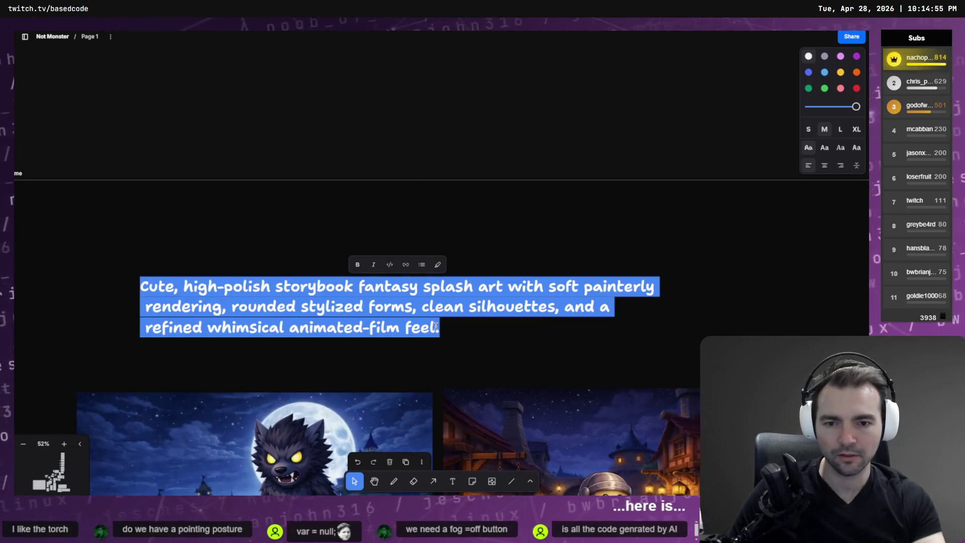
{"action": "key", "text": "alt+Tab"}
{"action": "key", "text": "alt+Tab"}
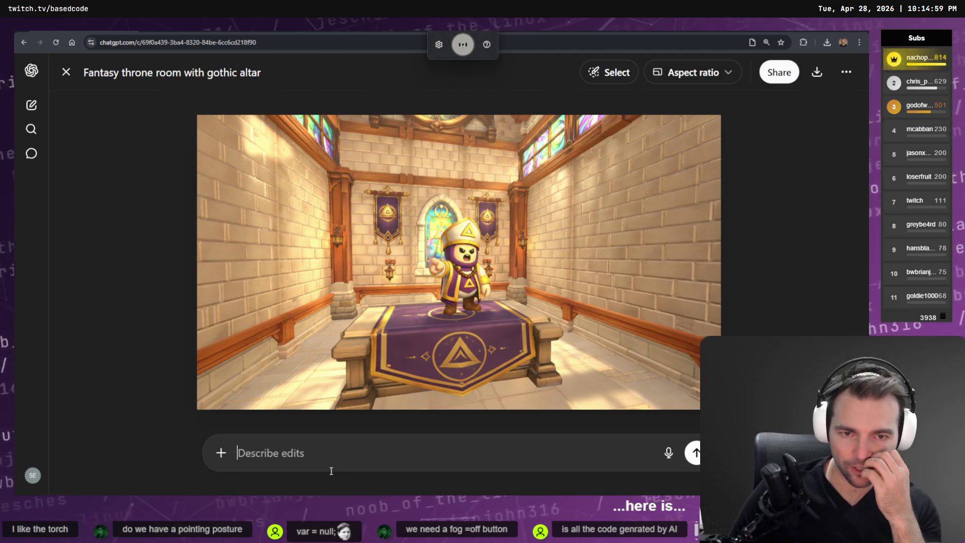
Step: Send 'do a paint over to change the style of this art. it should be' plus the pasted style description, with its line breaks removed
{"action": "type", "text": "do a paint over to change the style of this art. it should be"}
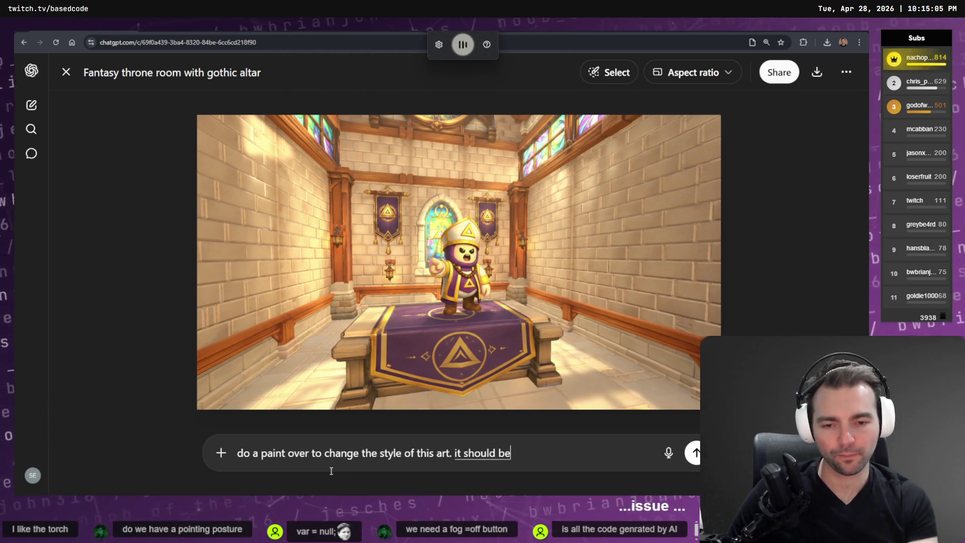
{"action": "key", "text": "ctrl+v"}
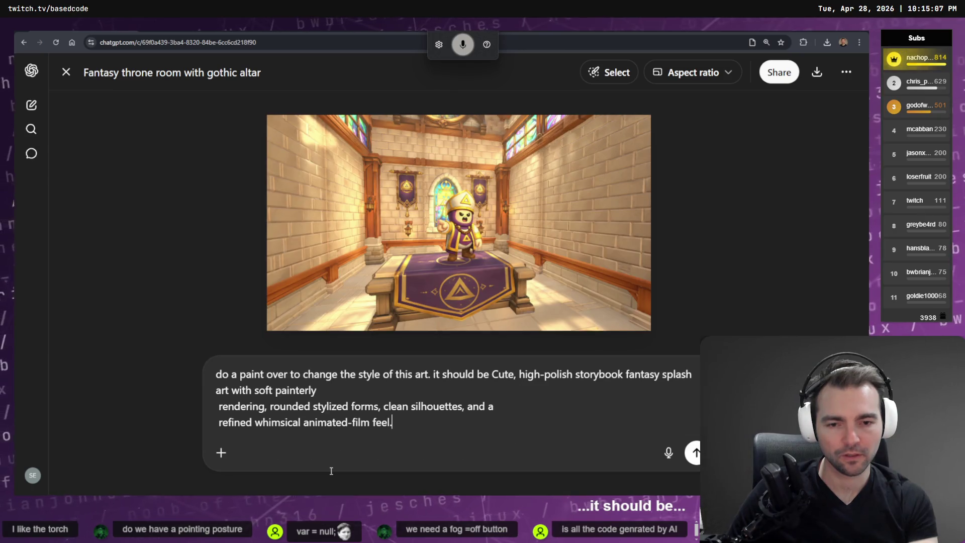
{"action": "key", "text": "Delete"}
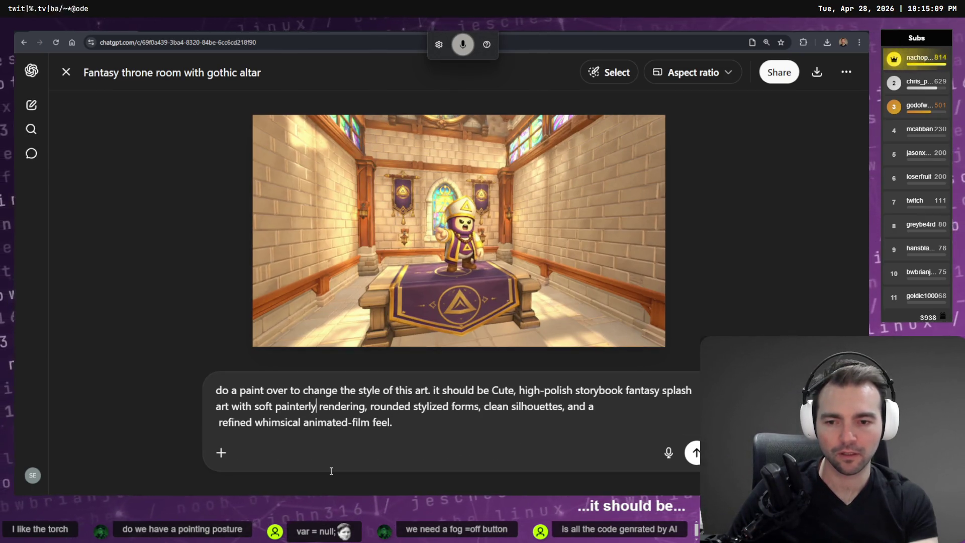
{"action": "key", "text": "End"}
{"action": "key", "text": "Delete"}
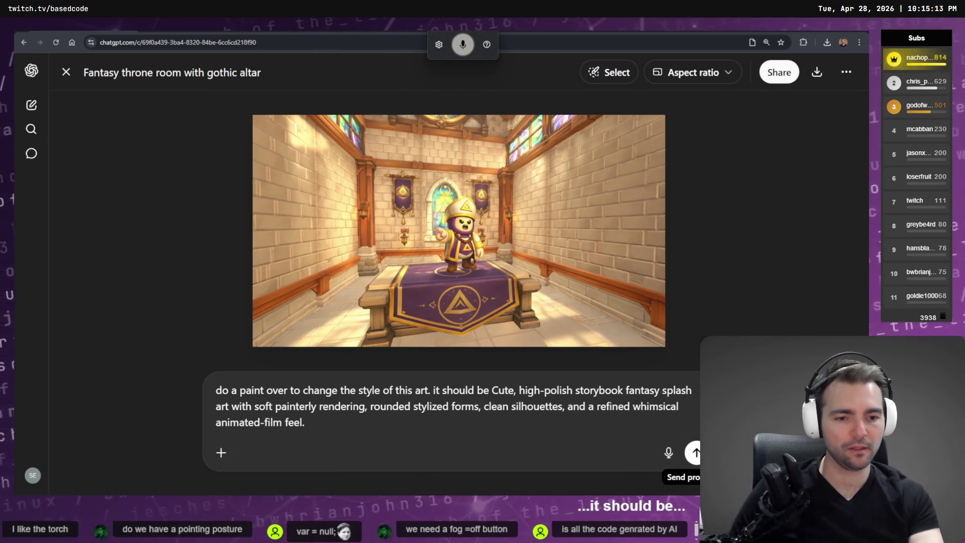
{"action": "left_click", "coordinate": [695, 453]}
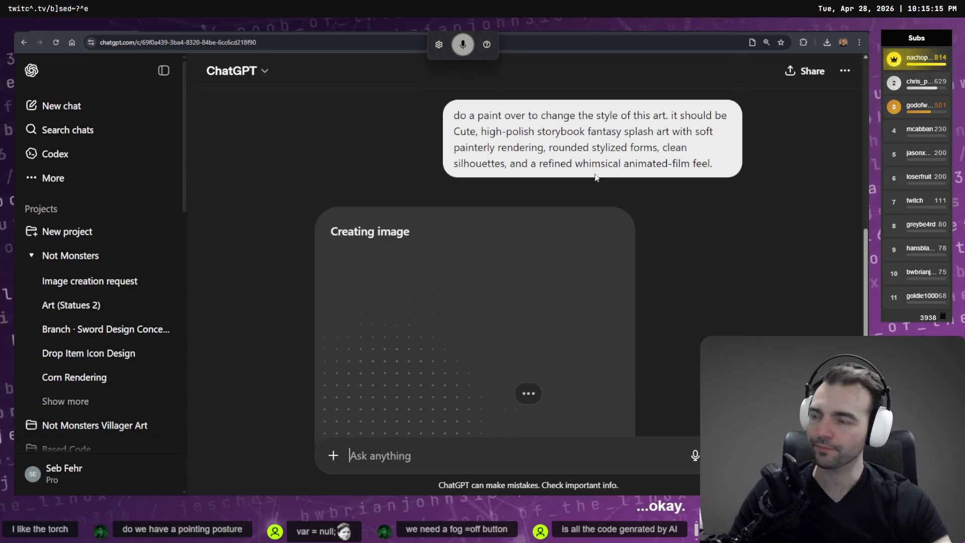
Step: Scroll through the chat to check the storybook paint-over as it generates
{"action": "scroll", "coordinate": [575, 150], "scroll_direction": "down", "scroll_amount": 4}
{"action": "scroll", "coordinate": [570, 283], "scroll_direction": "up", "scroll_amount": 5}
{"action": "scroll", "coordinate": [415, 187], "scroll_direction": "down", "scroll_amount": 5}
{"action": "scroll", "coordinate": [484, 196], "scroll_direction": "up", "scroll_amount": 1}
{"action": "scroll", "coordinate": [474, 195], "scroll_direction": "up", "scroll_amount": 1}
{"action": "scroll", "coordinate": [474, 195], "scroll_direction": "down", "scroll_amount": 1}
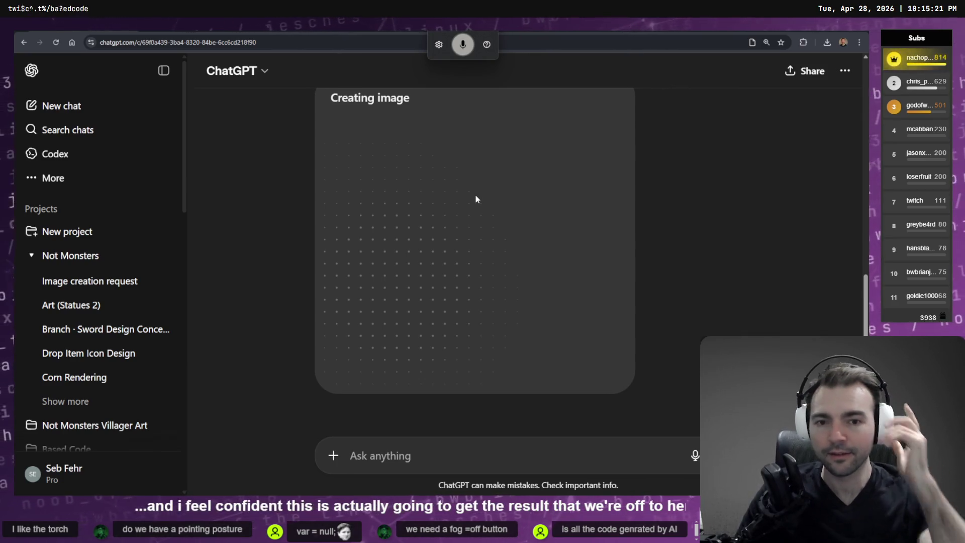
{"action": "key", "text": "alt+Tab"}
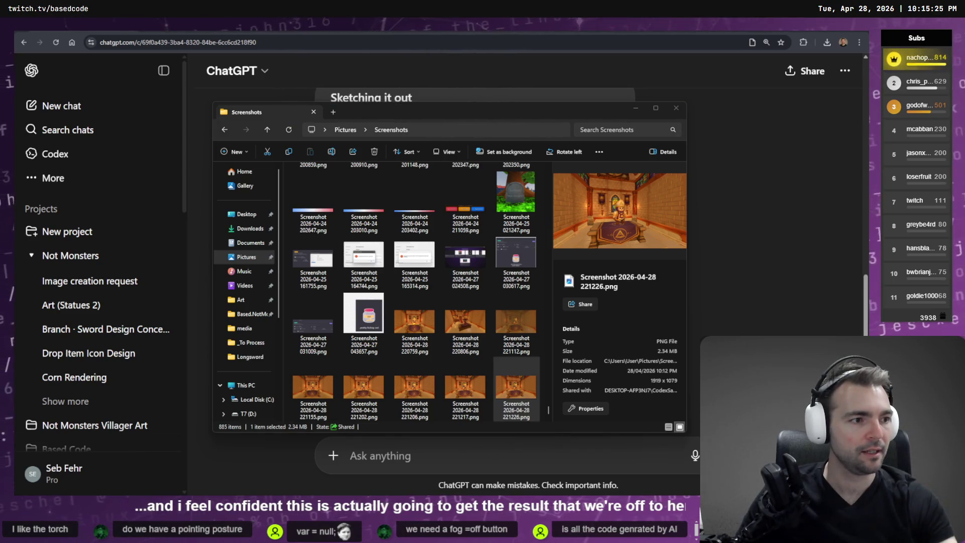
{"action": "key", "text": "alt+Tab"}
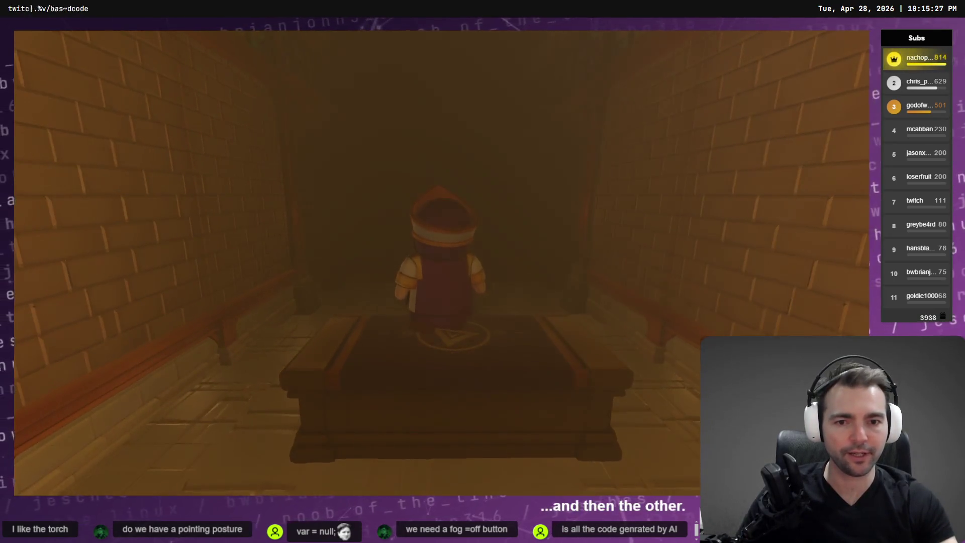
Step: Exit fullscreen and move the second NotMonsters (DEBUG) window into place
{"action": "key", "text": "F11"}
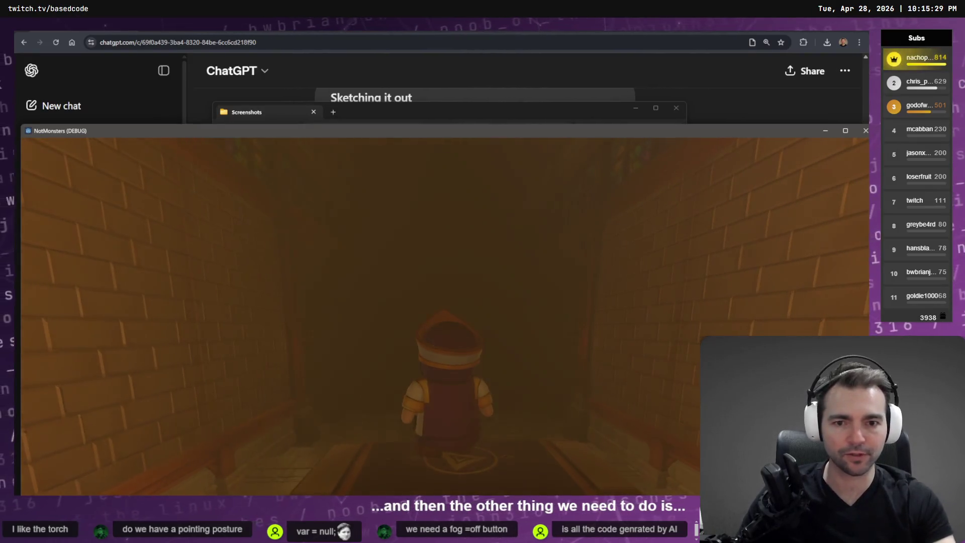
{"action": "left_click", "coordinate": [458, 386]}
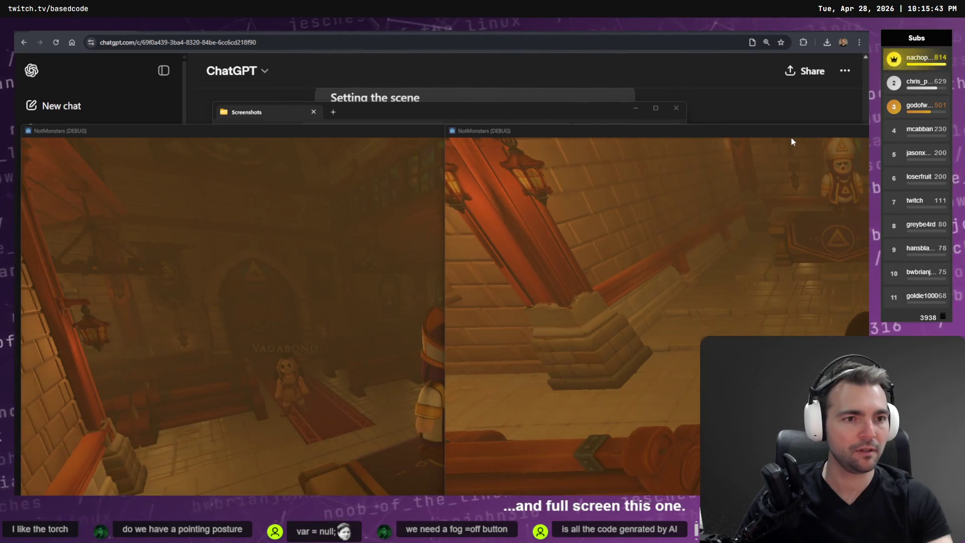
{"action": "left_click", "coordinate": [831, 187]}
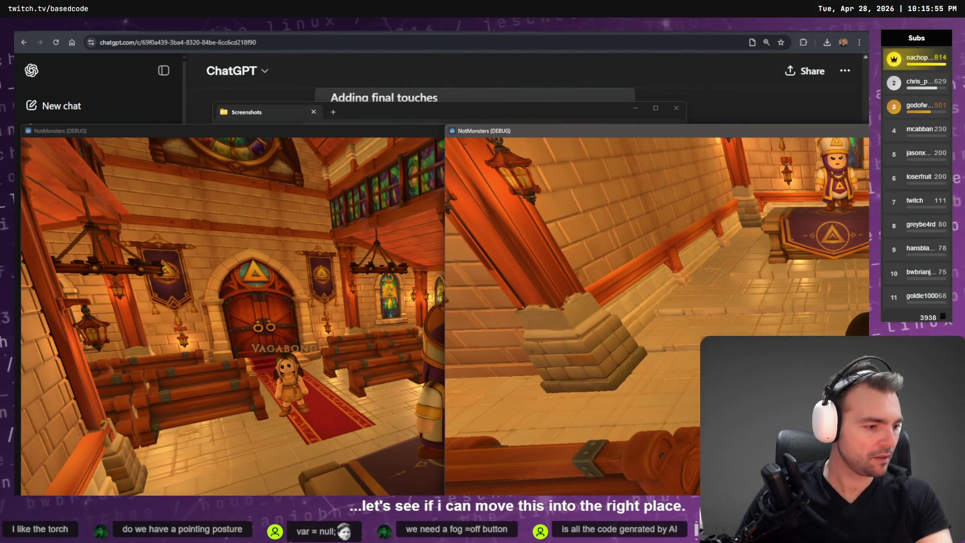
{"action": "mouse_move", "coordinate": [874, 135]}
{"action": "left_mouse_down"}
{"action": "mouse_move", "coordinate": [529, 62]}
{"action": "mouse_move", "coordinate": [474, 31]}
{"action": "left_mouse_up"}
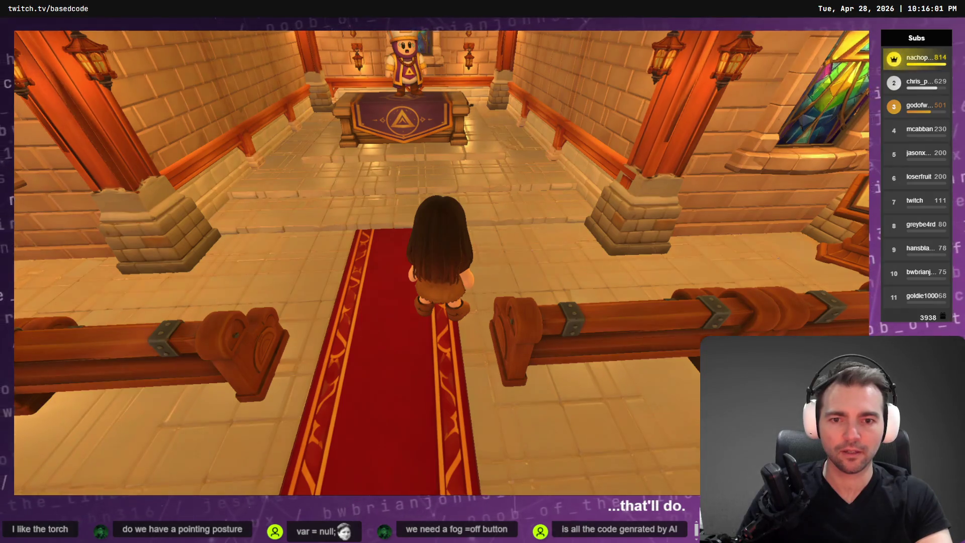
Step: Walk the character from the altar down the chapel aisle with the S key
{"action": "key", "text": "s"}
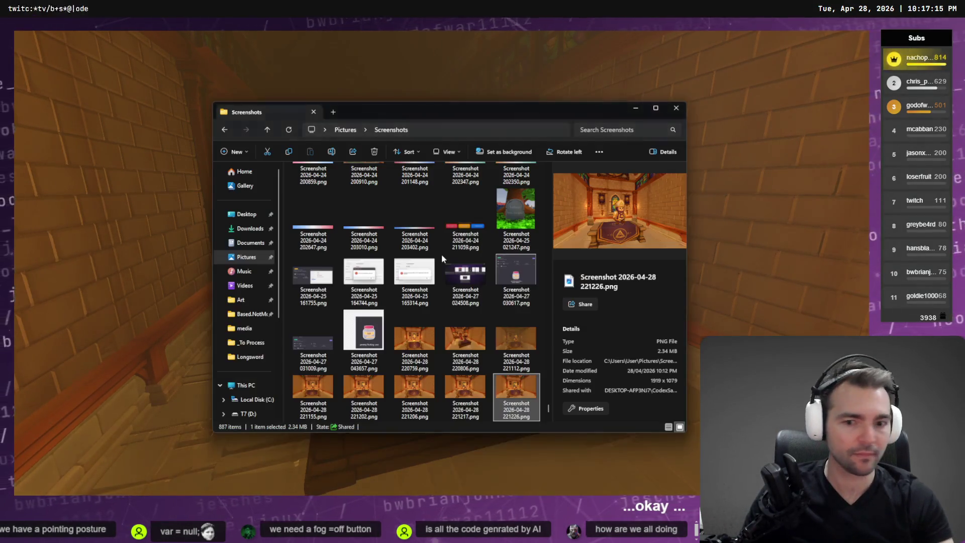
Step: Drag the chapel screenshot 221625.png from Explorer onto the tldraw storyboard
{"action": "left_click", "coordinate": [364, 390]}
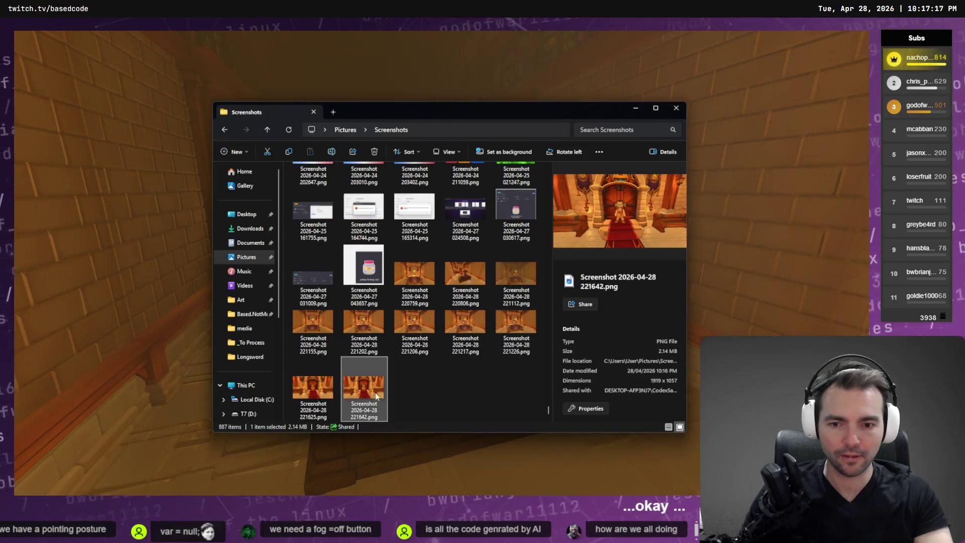
{"action": "left_click", "coordinate": [317, 404]}
{"action": "mouse_move", "coordinate": [315, 390]}
{"action": "left_mouse_down"}
{"action": "mouse_move", "coordinate": [327, 395]}
{"action": "mouse_move", "coordinate": [366, 334]}
{"action": "mouse_move", "coordinate": [754, 357]}
{"action": "left_mouse_up"}
{"action": "scroll", "coordinate": [769, 361], "scroll_direction": "down", "scroll_amount": 5}
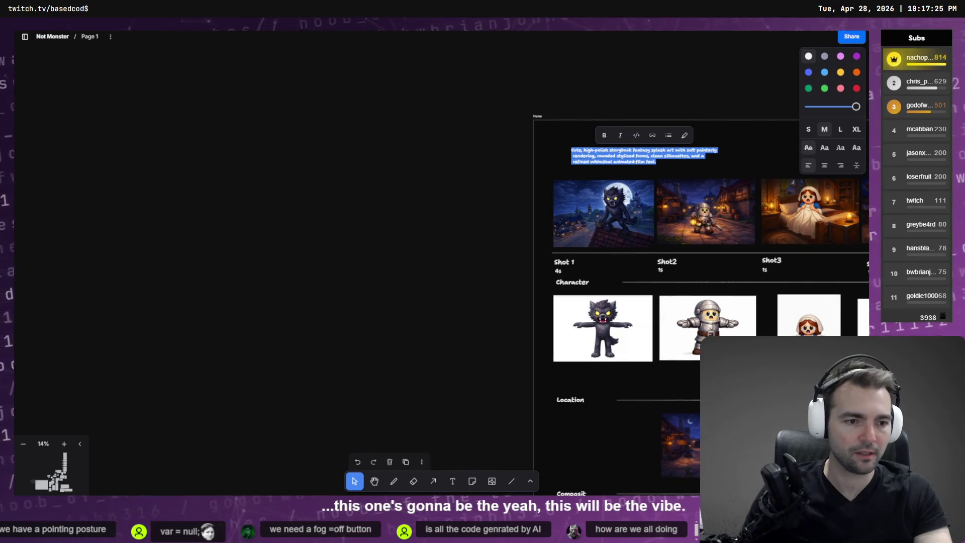
Step: Shrink the new chapel-doors screenshot to match the other test images
{"action": "scroll", "coordinate": [386, 254], "scroll_direction": "right", "scroll_amount": 8}
{"action": "scroll", "coordinate": [387, 255], "scroll_direction": "down", "scroll_amount": 4}
{"action": "mouse_move", "coordinate": [335, 228]}
{"action": "left_mouse_down"}
{"action": "mouse_move", "coordinate": [720, 388]}
{"action": "mouse_move", "coordinate": [787, 353]}
{"action": "mouse_move", "coordinate": [389, 229]}
{"action": "left_mouse_up"}
{"action": "scroll", "coordinate": [389, 229], "scroll_direction": "left", "scroll_amount": 5}
{"action": "scroll", "coordinate": [389, 229], "scroll_direction": "up", "scroll_amount": 2}
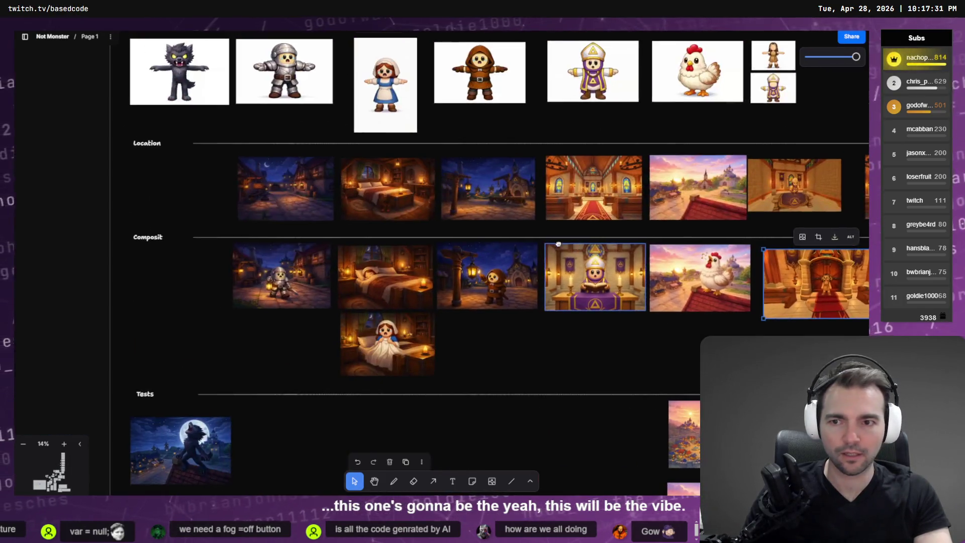
{"action": "scroll", "coordinate": [431, 217], "scroll_direction": "right", "scroll_amount": 5}
{"action": "scroll", "coordinate": [430, 217], "scroll_direction": "down", "scroll_amount": 3}
{"action": "left_click", "coordinate": [430, 217]}
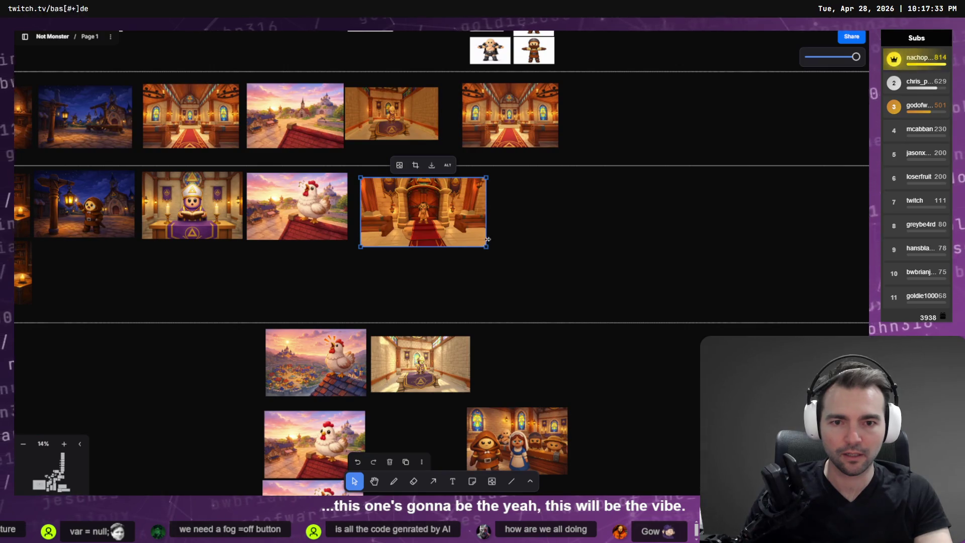
{"action": "left_click_drag", "start_coordinate": [487, 246], "coordinate": [460, 232]}
{"action": "mouse_move", "coordinate": [404, 197]}
{"action": "left_mouse_down"}
{"action": "mouse_move", "coordinate": [393, 198]}
{"action": "mouse_move", "coordinate": [423, 391]}
{"action": "left_mouse_up"}
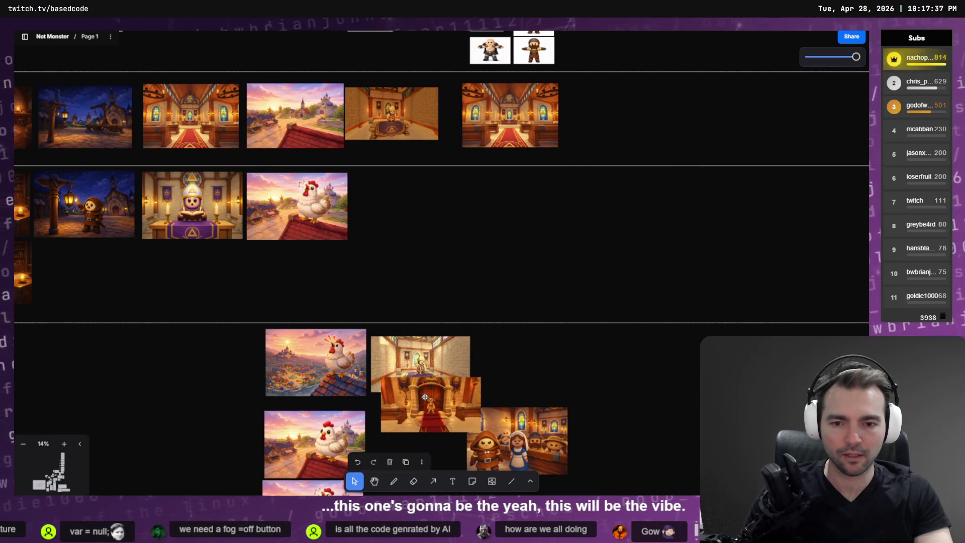
Step: Rearrange the Tests area so the chapel doors image sits below the throne-room image
{"action": "scroll", "coordinate": [425, 288], "scroll_direction": "down", "scroll_amount": 2}
{"action": "left_click_drag", "start_coordinate": [425, 288], "coordinate": [531, 256]}
{"action": "mouse_move", "coordinate": [420, 266]}
{"action": "left_mouse_down"}
{"action": "mouse_move", "coordinate": [431, 353]}
{"action": "mouse_move", "coordinate": [427, 342]}
{"action": "left_mouse_up"}
{"action": "mouse_move", "coordinate": [574, 274]}
{"action": "left_mouse_down"}
{"action": "mouse_move", "coordinate": [540, 269]}
{"action": "mouse_move", "coordinate": [644, 291]}
{"action": "left_mouse_up"}
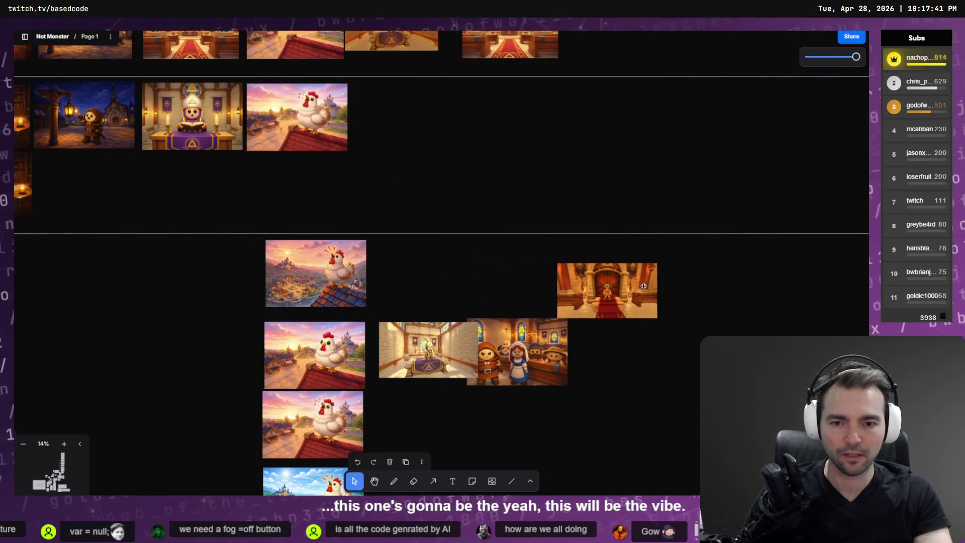
{"action": "left_click_drag", "start_coordinate": [429, 347], "coordinate": [426, 268]}
{"action": "mouse_move", "coordinate": [606, 290]}
{"action": "left_mouse_down"}
{"action": "mouse_move", "coordinate": [407, 339]}
{"action": "mouse_move", "coordinate": [426, 337]}
{"action": "left_mouse_up"}
{"action": "mouse_move", "coordinate": [563, 352]}
{"action": "left_mouse_down"}
{"action": "mouse_move", "coordinate": [589, 352]}
{"action": "mouse_move", "coordinate": [588, 324]}
{"action": "left_mouse_up"}
{"action": "left_click", "coordinate": [428, 350]}
{"action": "scroll", "coordinate": [428, 350], "scroll_direction": "up", "scroll_amount": 5}
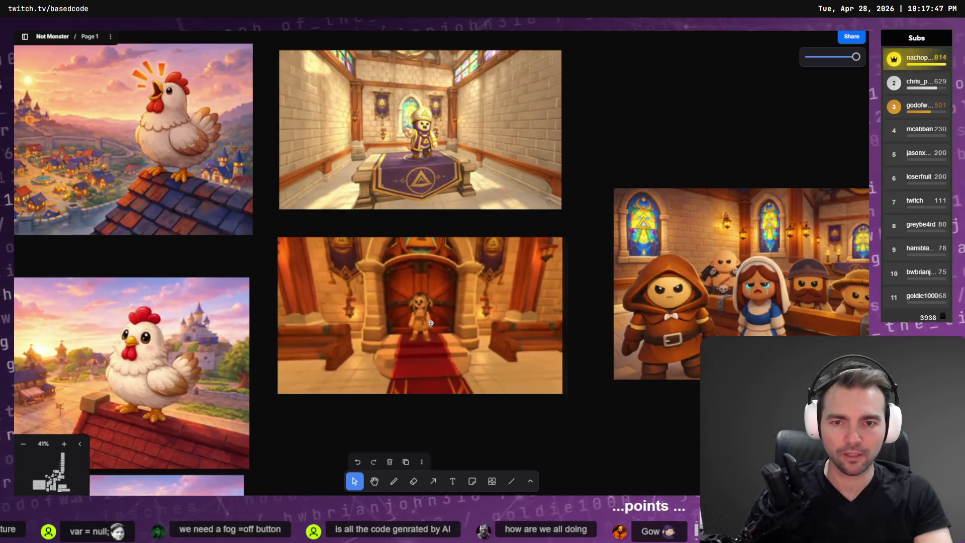
{"action": "mouse_move", "coordinate": [428, 291]}
{"action": "left_mouse_down"}
{"action": "mouse_move", "coordinate": [427, 461]}
{"action": "mouse_move", "coordinate": [432, 446]}
{"action": "left_mouse_up"}
{"action": "key", "text": "alt+Tab"}
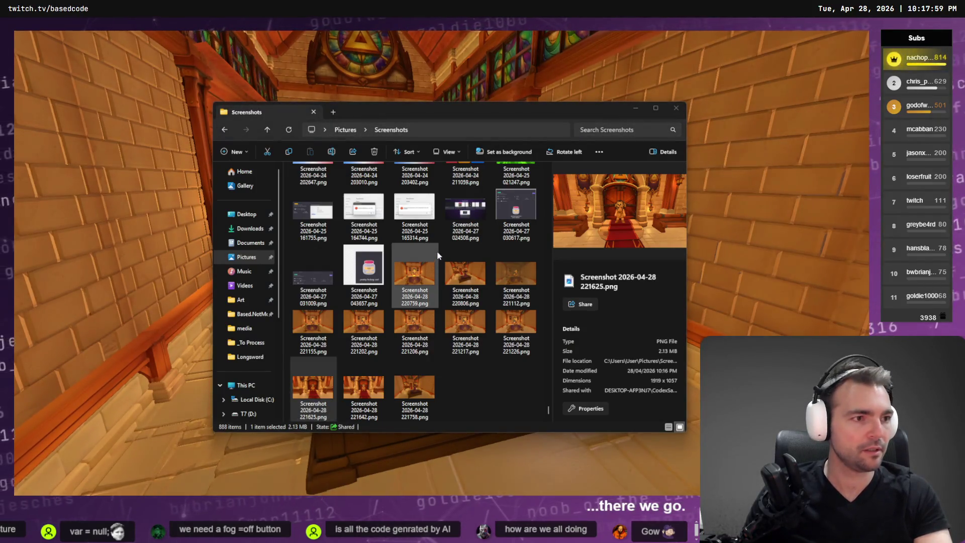
Step: Paste the 221758 over-the-altar screenshot into tldraw, shrunk and placed below the throne-room image
{"action": "left_click", "coordinate": [424, 386]}
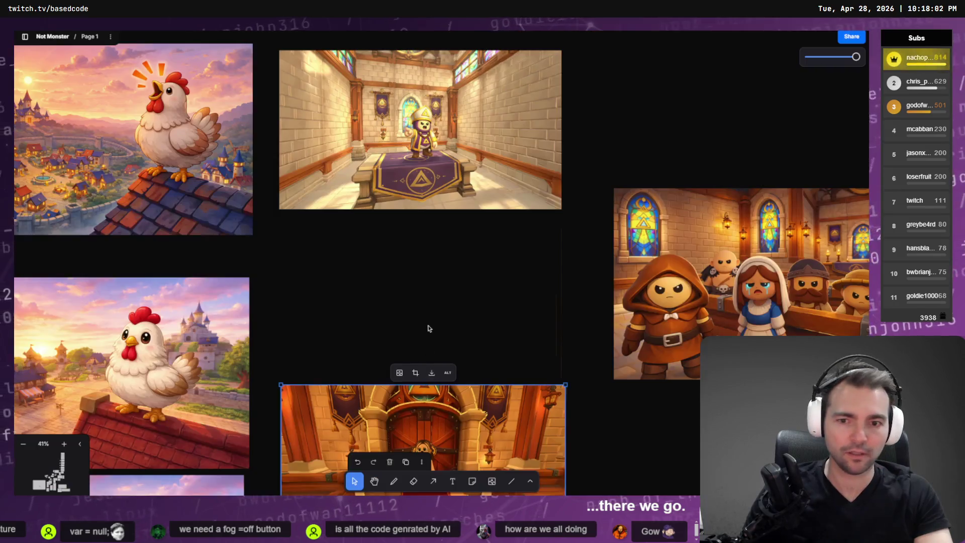
{"action": "left_click", "coordinate": [428, 328]}
{"action": "key", "text": "ctrl+v"}
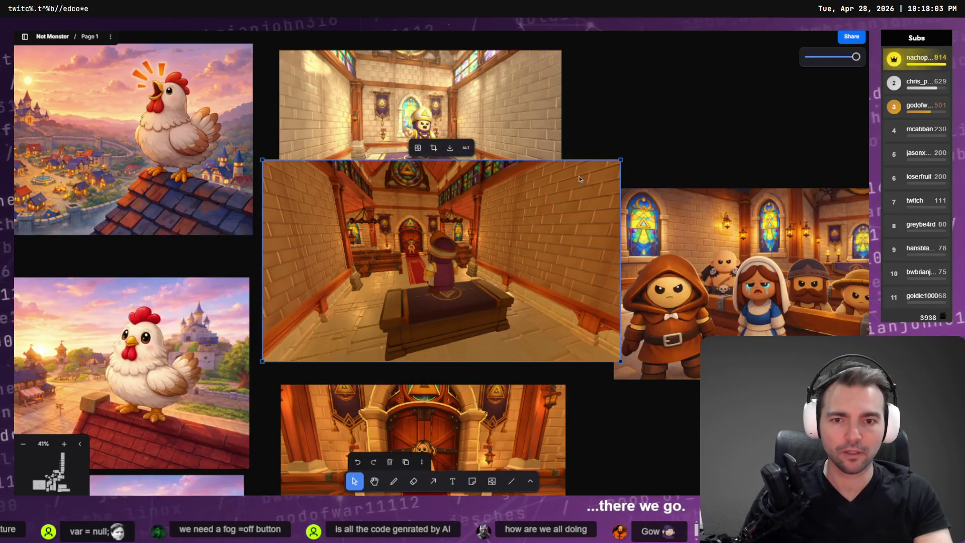
{"action": "left_click_drag", "start_coordinate": [621, 156], "coordinate": [545, 201]}
{"action": "mouse_move", "coordinate": [465, 275]}
{"action": "left_mouse_down"}
{"action": "mouse_move", "coordinate": [485, 295]}
{"action": "mouse_move", "coordinate": [482, 288]}
{"action": "left_mouse_up"}
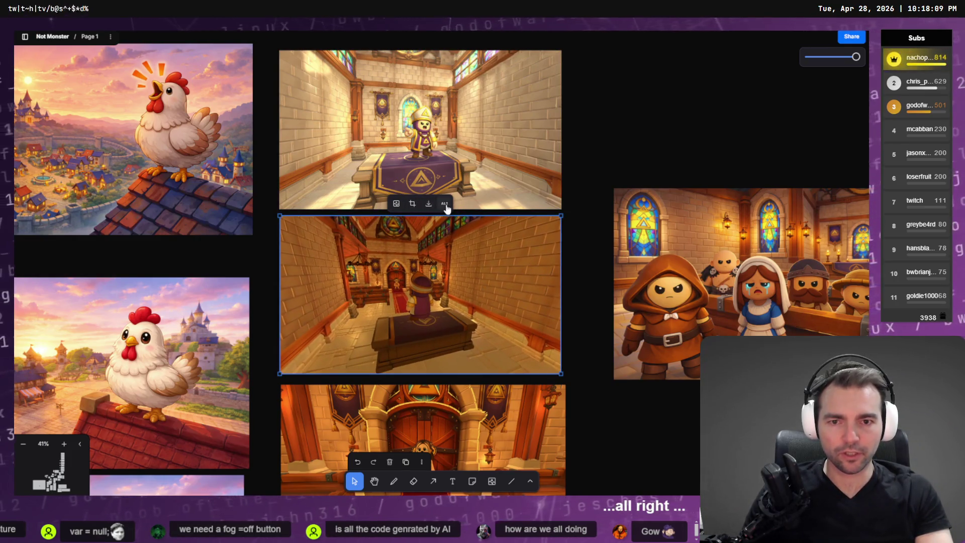
Step: Copy the pasted chapel screenshot as a PNG
{"action": "right_click", "coordinate": [449, 261]}
{"action": "mouse_move", "coordinate": [483, 438]}
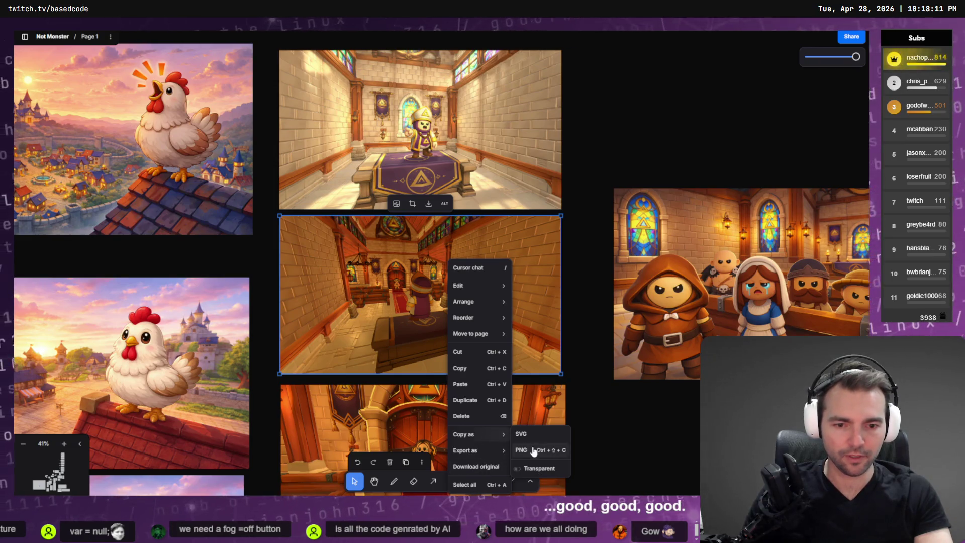
{"action": "left_click", "coordinate": [552, 450]}
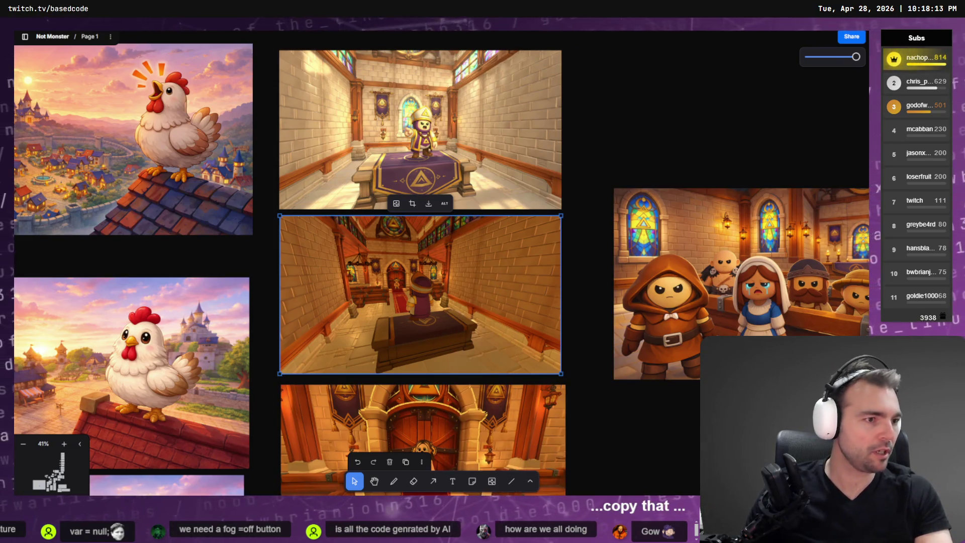
{"action": "key", "text": "alt+Tab"}
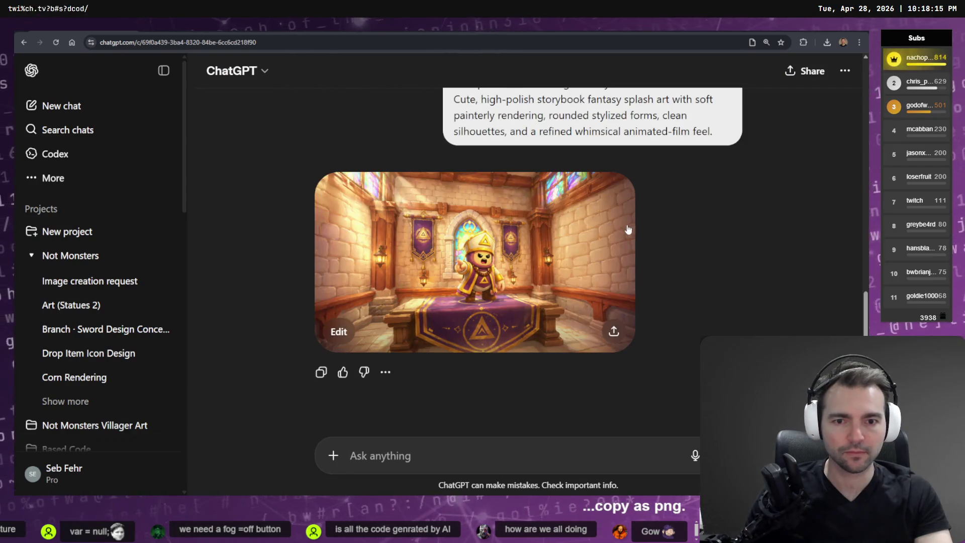
Step: Copy the storybook priest-in-the-chapel image from ChatGPT
{"action": "left_click", "coordinate": [525, 260]}
{"action": "right_click", "coordinate": [505, 249]}
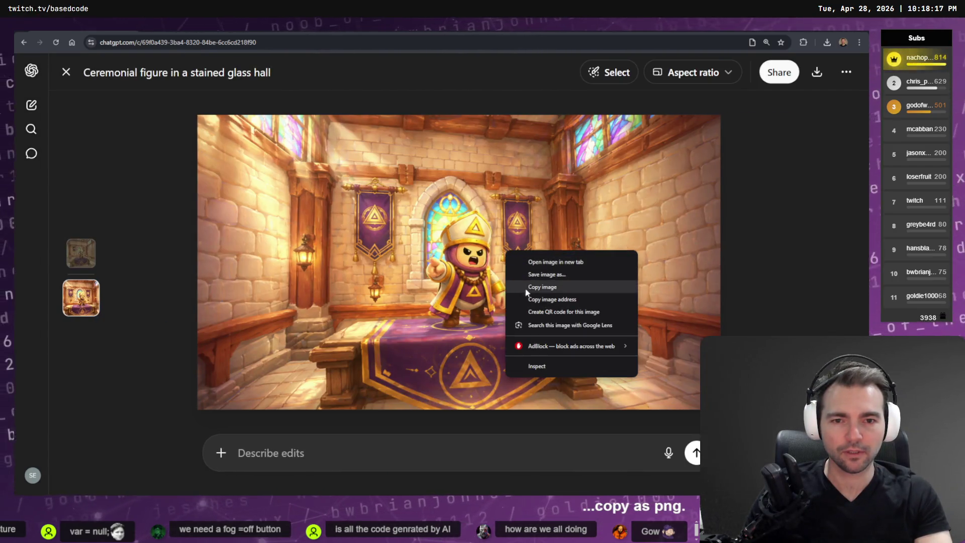
{"action": "left_click", "coordinate": [544, 291]}
Step: Back on the tldraw storyboard, find and select the Shot6 caption frame
{"action": "key", "text": "alt+Tab"}
{"action": "left_click", "coordinate": [417, 116]}
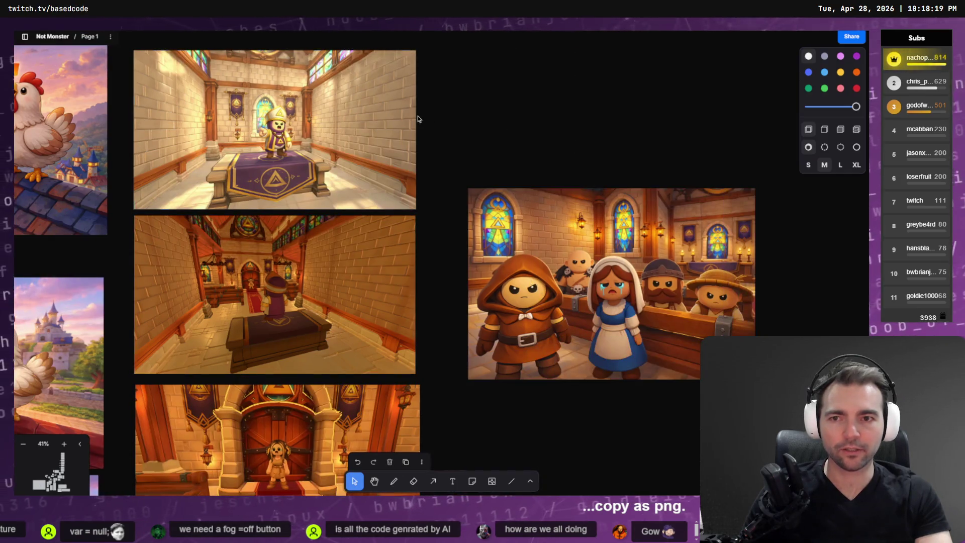
{"action": "scroll", "coordinate": [463, 233], "scroll_direction": "down", "scroll_amount": 3}
{"action": "scroll", "coordinate": [428, 235], "scroll_direction": "up", "scroll_amount": 1}
{"action": "left_click", "coordinate": [411, 237]}
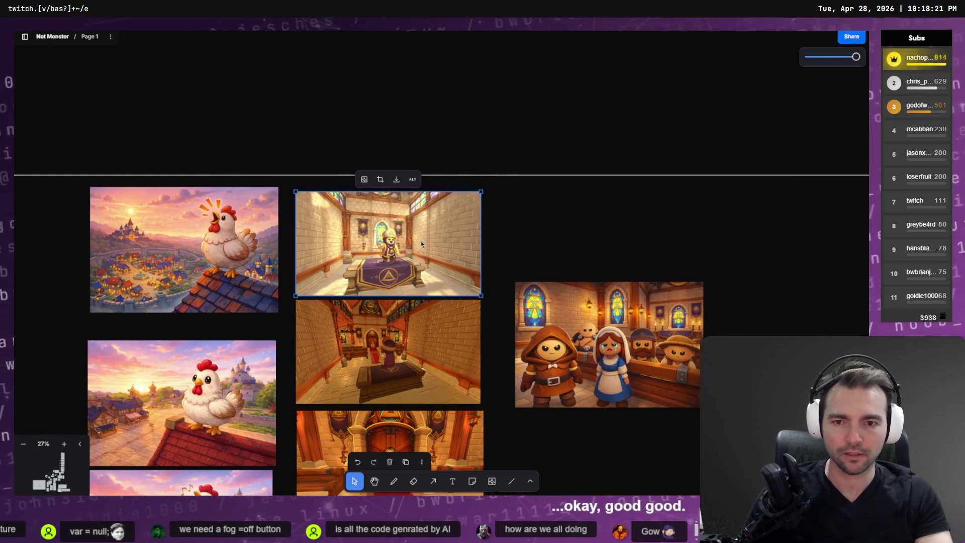
{"action": "scroll", "coordinate": [451, 201], "scroll_direction": "up", "scroll_amount": 2}
{"action": "scroll", "coordinate": [449, 194], "scroll_direction": "down", "scroll_amount": 4}
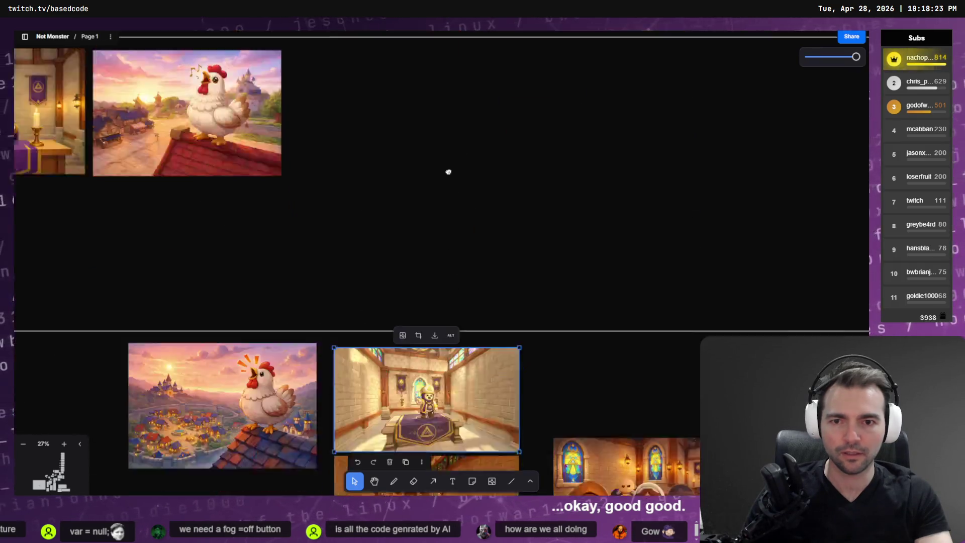
{"action": "scroll", "coordinate": [478, 435], "scroll_direction": "up", "scroll_amount": 4}
{"action": "scroll", "coordinate": [478, 435], "scroll_direction": "down", "scroll_amount": 4}
{"action": "scroll", "coordinate": [473, 301], "scroll_direction": "up", "scroll_amount": 9}
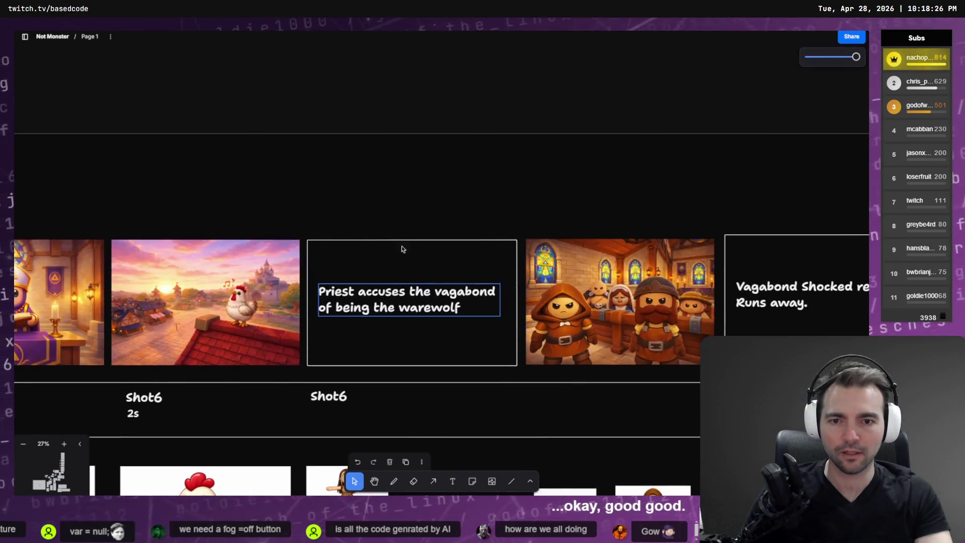
{"action": "left_click", "coordinate": [403, 259]}
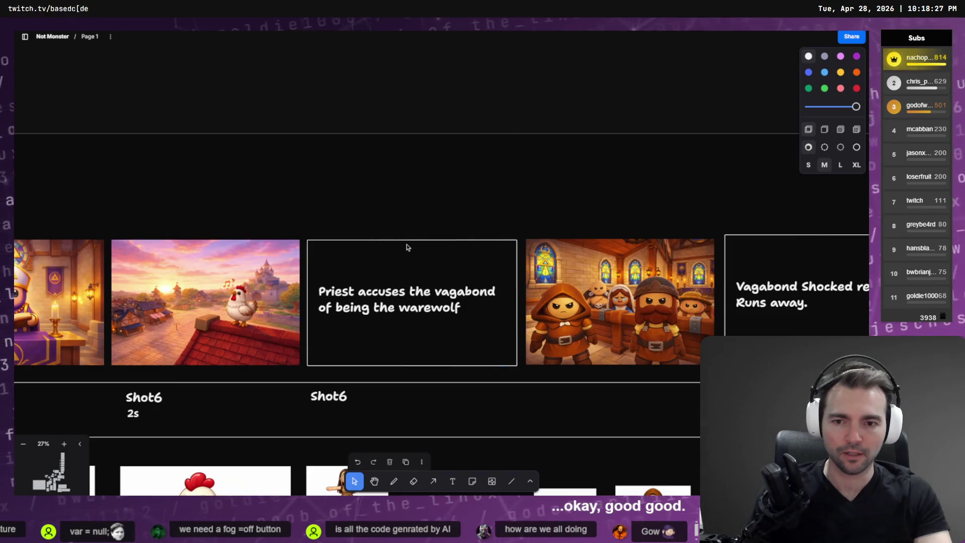
Step: Select the 'Priest accuses the vagabond' frame and bring the Shot6 row into view
{"action": "left_click", "coordinate": [407, 246]}
{"action": "key", "text": "Escape"}
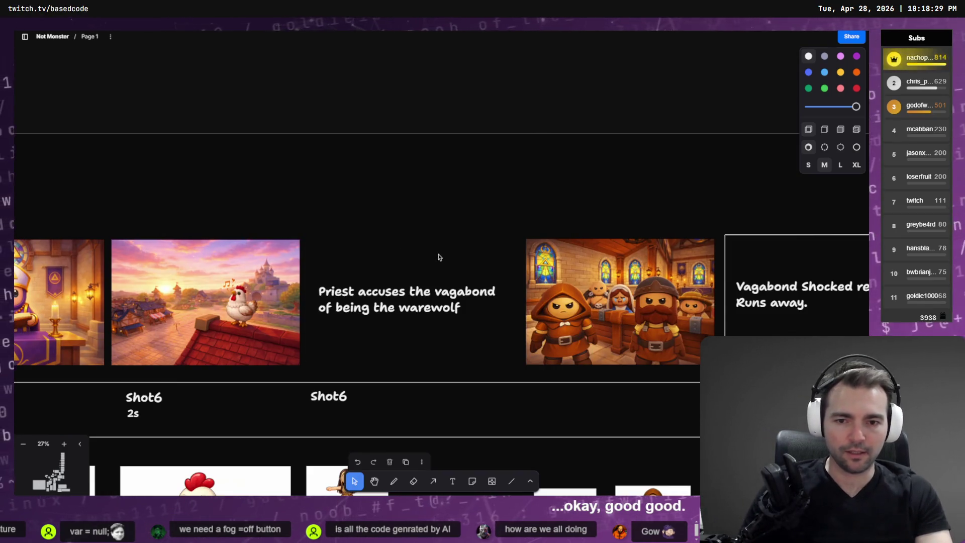
{"action": "left_click_drag", "start_coordinate": [424, 157], "coordinate": [434, 373]}
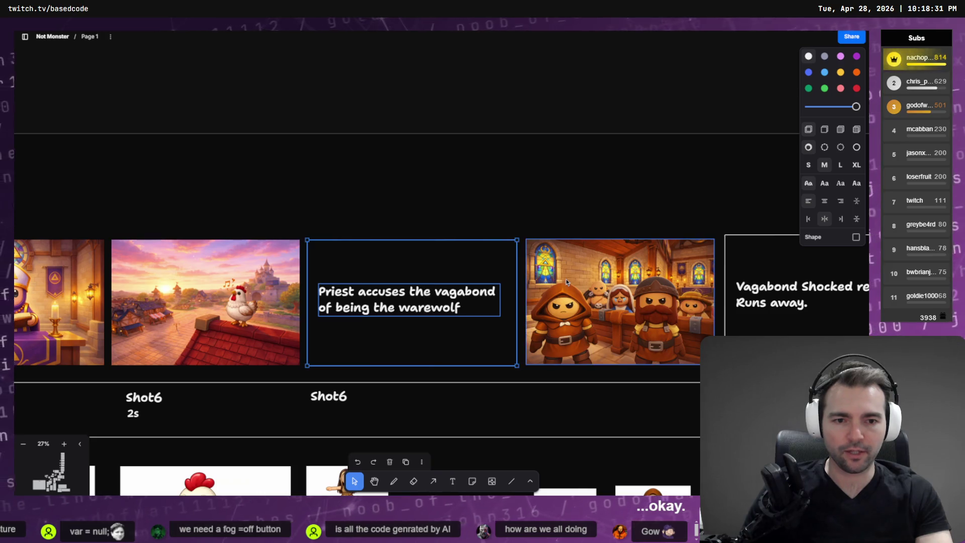
{"action": "left_click_drag", "start_coordinate": [566, 282], "coordinate": [400, 233]}
{"action": "scroll", "coordinate": [400, 233], "scroll_direction": "down", "scroll_amount": 3}
{"action": "mouse_move", "coordinate": [302, 181]}
{"action": "left_mouse_down"}
{"action": "mouse_move", "coordinate": [659, 280]}
{"action": "mouse_move", "coordinate": [733, 177]}
{"action": "mouse_move", "coordinate": [497, 267]}
{"action": "left_mouse_up"}
{"action": "mouse_move", "coordinate": [482, 232]}
{"action": "left_mouse_down"}
{"action": "mouse_move", "coordinate": [470, 127]}
{"action": "mouse_move", "coordinate": [482, 230]}
{"action": "left_mouse_up"}
{"action": "scroll", "coordinate": [494, 247], "scroll_direction": "down", "scroll_amount": 3}
{"action": "scroll", "coordinate": [494, 247], "scroll_direction": "down", "scroll_amount": 5}
{"action": "scroll", "coordinate": [501, 182], "scroll_direction": "up", "scroll_amount": 5}
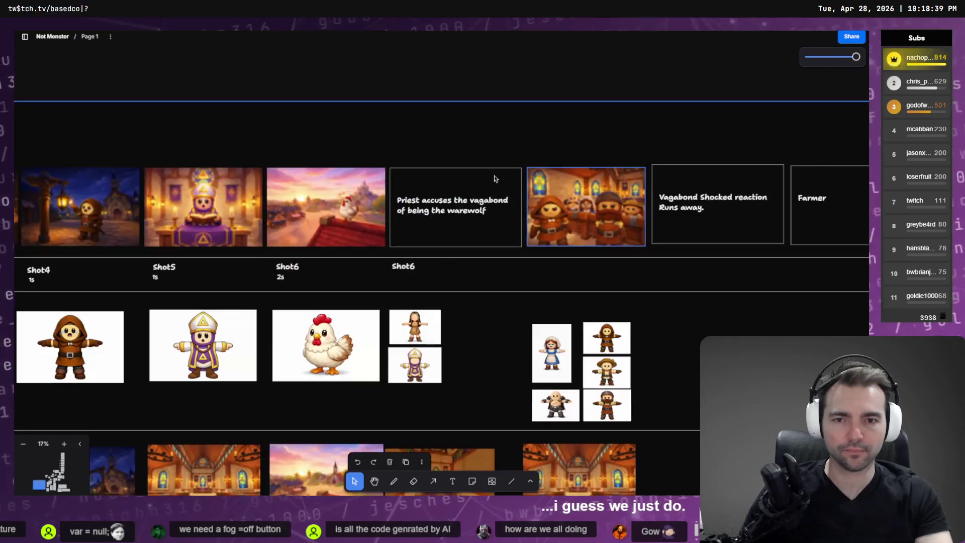
{"action": "scroll", "coordinate": [501, 182], "scroll_direction": "up", "scroll_amount": 5}
{"action": "scroll", "coordinate": [423, 160], "scroll_direction": "down", "scroll_amount": 2}
{"action": "scroll", "coordinate": [422, 160], "scroll_direction": "down", "scroll_amount": 3}
{"action": "scroll", "coordinate": [442, 181], "scroll_direction": "up", "scroll_amount": 5}
Step: Paste the priest image over the Shot6 caption frame and nudge it inside
{"action": "key", "text": "ctrl+v"}
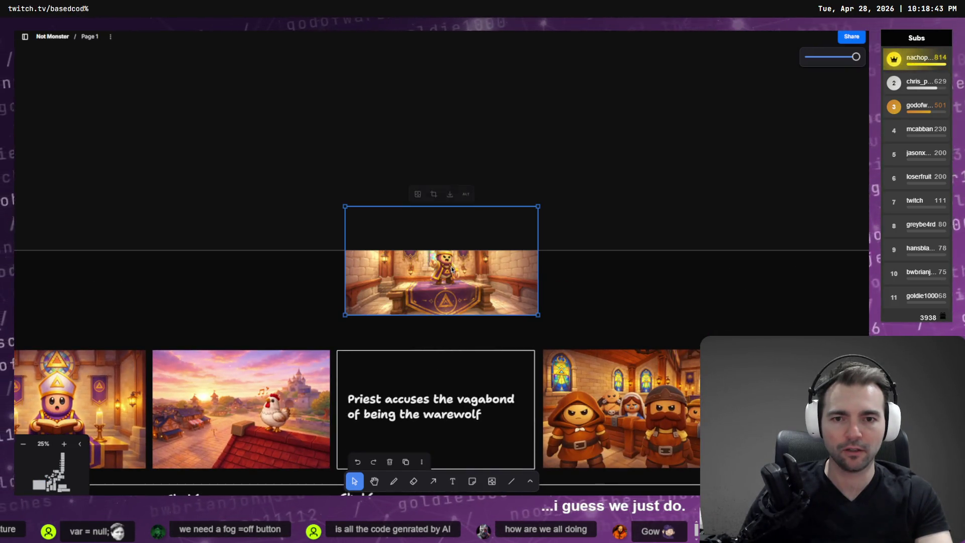
{"action": "left_click_drag", "start_coordinate": [452, 270], "coordinate": [447, 423]}
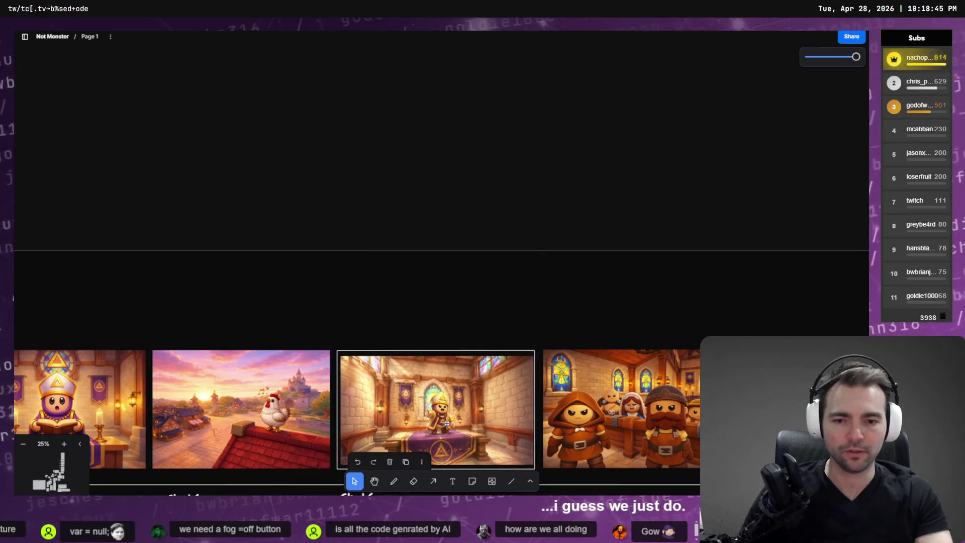
{"action": "left_click", "coordinate": [478, 391]}
{"action": "mouse_move", "coordinate": [477, 392]}
{"action": "left_mouse_down"}
{"action": "mouse_move", "coordinate": [474, 343]}
{"action": "mouse_move", "coordinate": [463, 403]}
{"action": "left_mouse_up"}
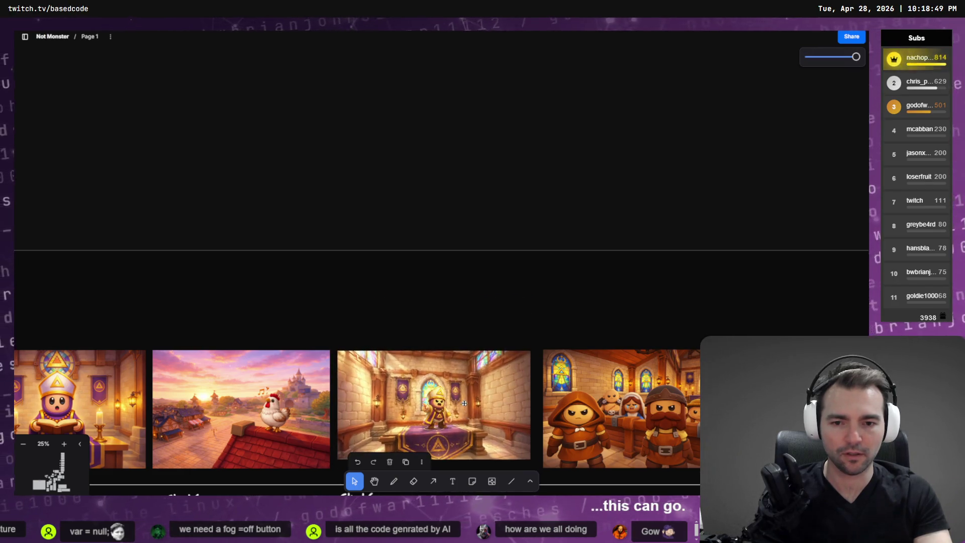
{"action": "scroll", "coordinate": [463, 397], "scroll_direction": "down", "scroll_amount": 10}
{"action": "scroll", "coordinate": [450, 300], "scroll_direction": "down", "scroll_amount": 15}
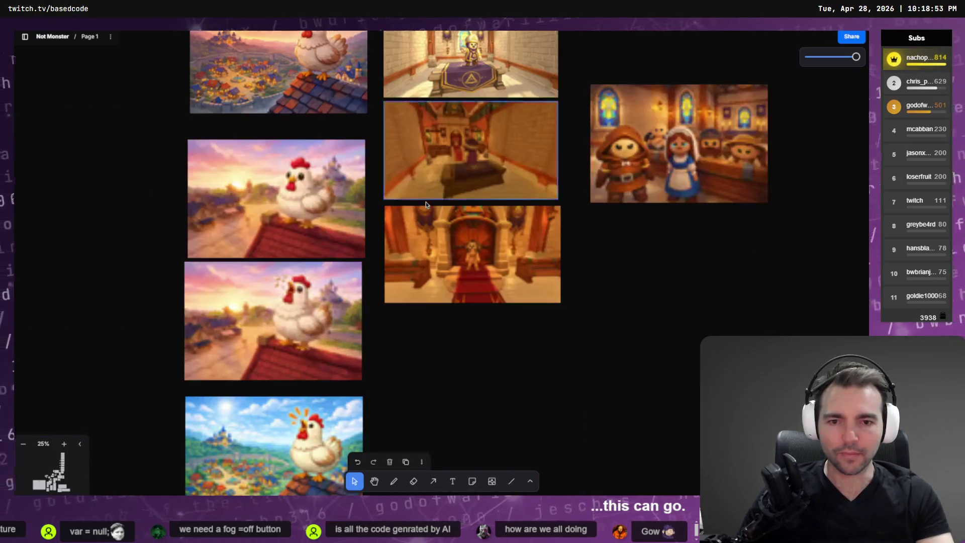
{"action": "left_click", "coordinate": [453, 162]}
Step: Move both church-interior images further down the board
{"action": "left_click", "coordinate": [478, 288], "text": "shift"}
{"action": "mouse_move", "coordinate": [454, 167]}
{"action": "left_mouse_down"}
{"action": "mouse_move", "coordinate": [485, 399]}
{"action": "mouse_move", "coordinate": [483, 282]}
{"action": "mouse_move", "coordinate": [512, 388]}
{"action": "mouse_move", "coordinate": [529, 342]}
{"action": "left_mouse_up"}
{"action": "left_click", "coordinate": [481, 243]}
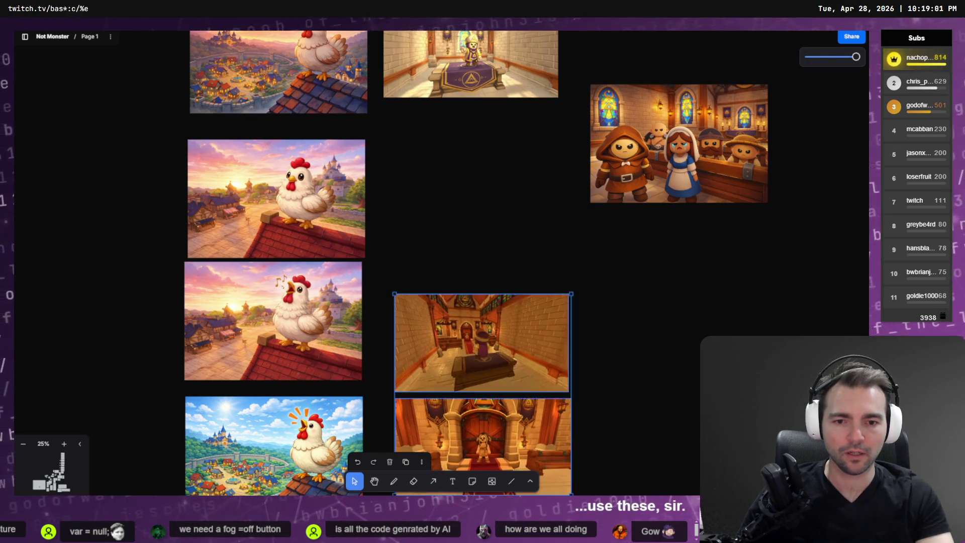
Step: Remove a wrongly pasted attachment in ChatGPT, then return to the Screenshots folder
{"action": "right_click", "coordinate": [530, 341]}
{"action": "left_click", "coordinate": [490, 283]}
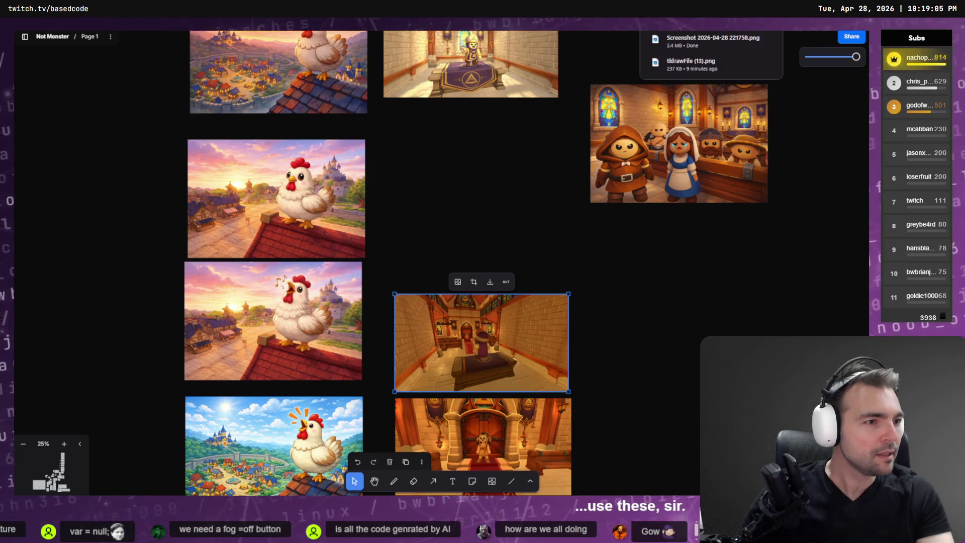
{"action": "key", "text": "alt+Tab"}
{"action": "key", "text": "ctrl+v"}
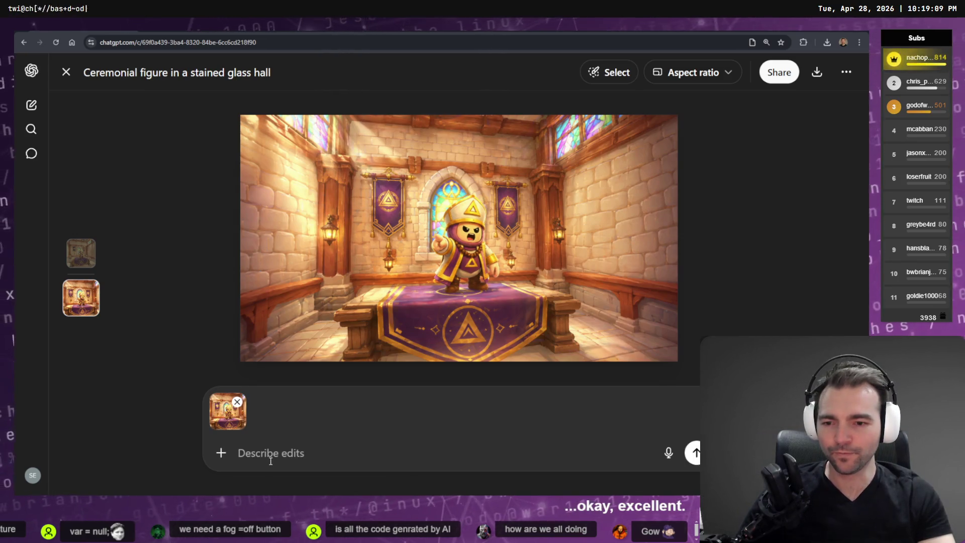
{"action": "left_click", "coordinate": [237, 401]}
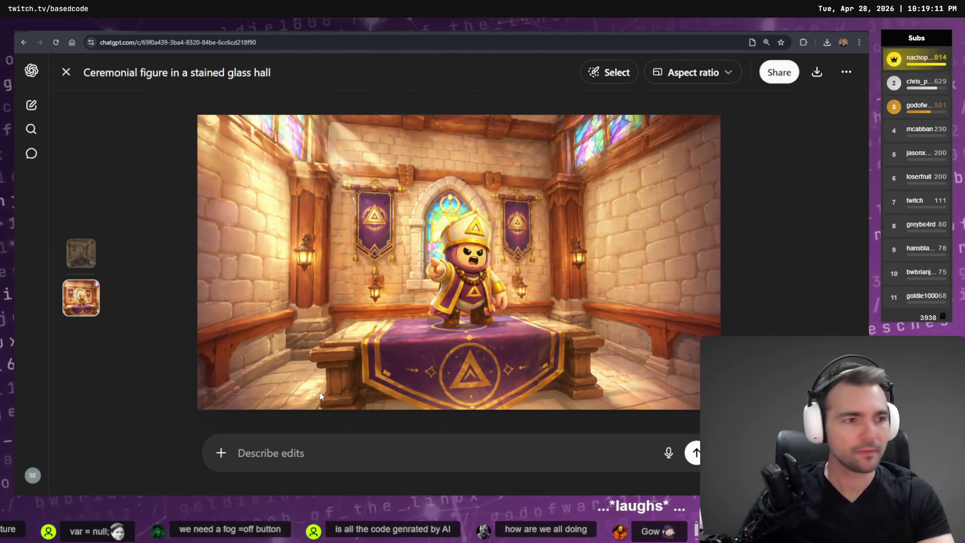
{"action": "key", "text": "alt+Tab"}
{"action": "key", "text": "alt+Tab"}
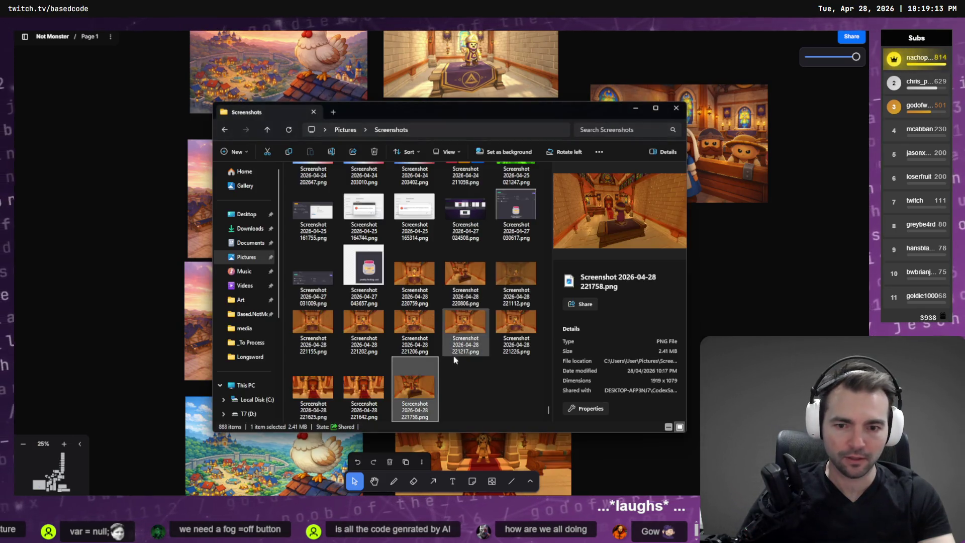
Step: Drag Screenshot 2026-04-28 221758.png from File Explorer into the ChatGPT message box
{"action": "right_click", "coordinate": [434, 402]}
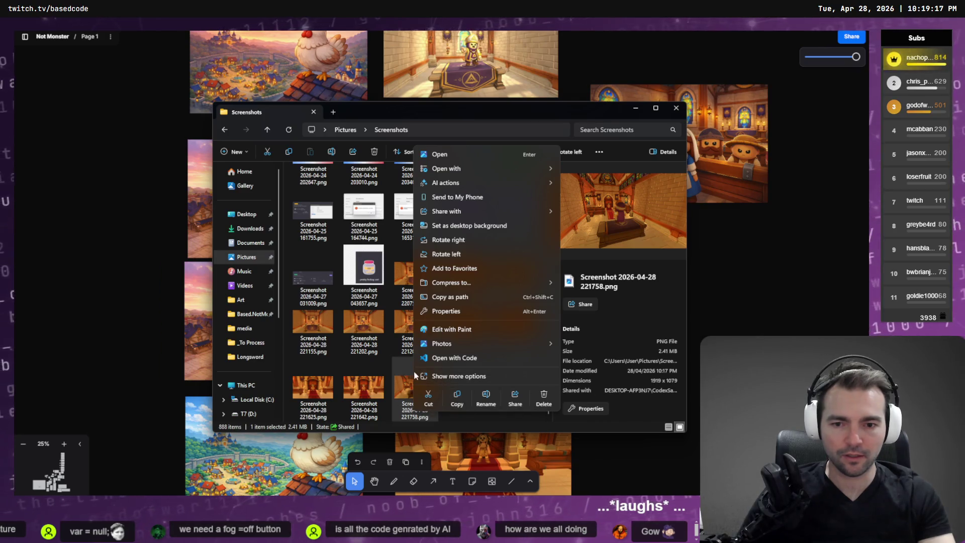
{"action": "left_click", "coordinate": [411, 412]}
{"action": "mouse_move", "coordinate": [415, 397]}
{"action": "left_mouse_down"}
{"action": "mouse_move", "coordinate": [431, 385]}
{"action": "mouse_move", "coordinate": [400, 454]}
{"action": "left_mouse_up"}
{"action": "key", "text": "alt+Tab"}
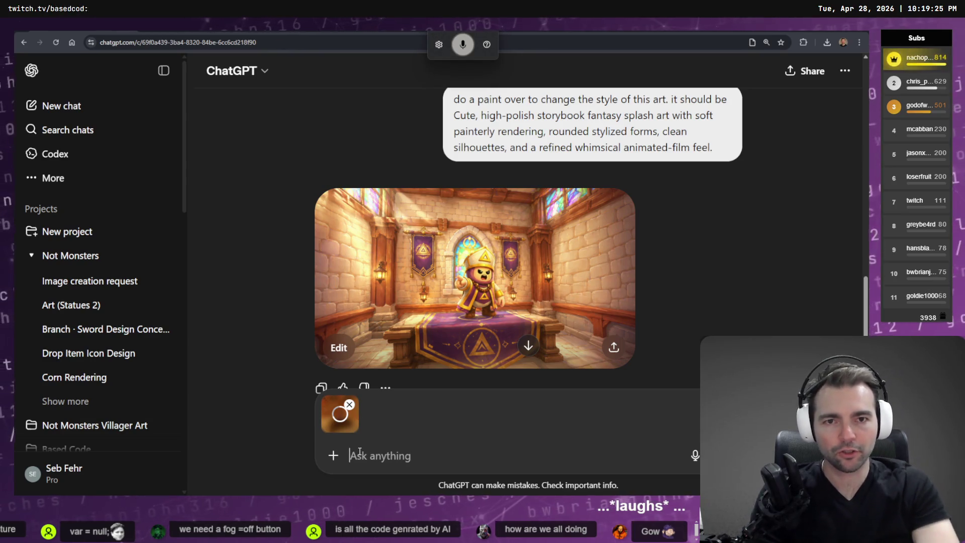
Step: Send 'Change the lighting and style of the attached image, to match the previous image.' as a Create image request
{"action": "type", "text": "we're going to change the"}
{"action": "type", "text": " and style to match the previous"}
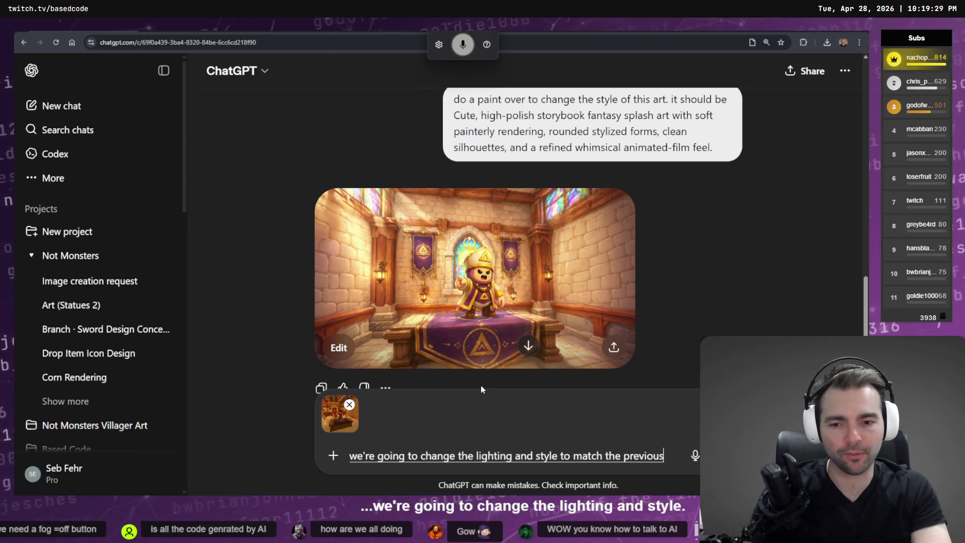
{"action": "type", "text": " image."}
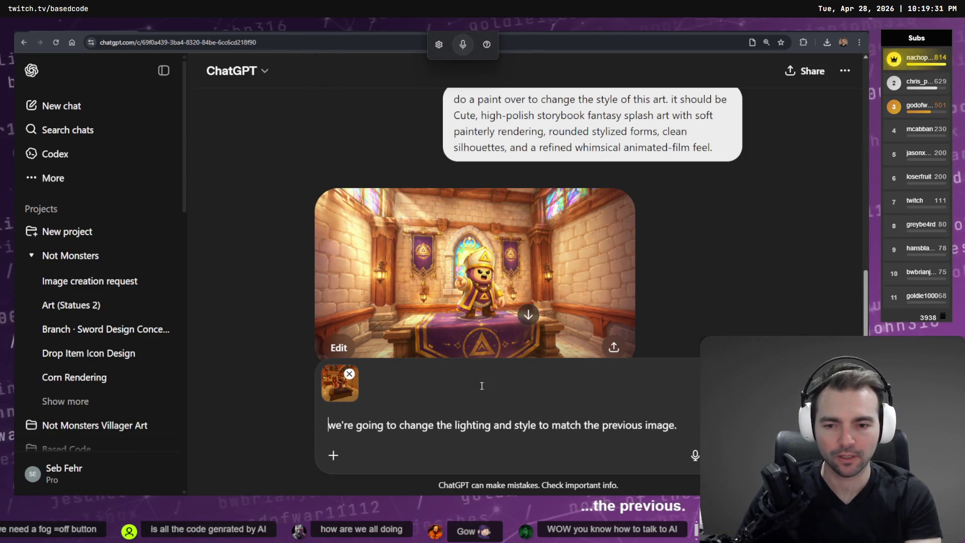
{"action": "key", "text": "Delete"}
{"action": "key", "text": "Delete"}
{"action": "type", "text": "C"}
{"action": "type", "text": "the attached image,"}
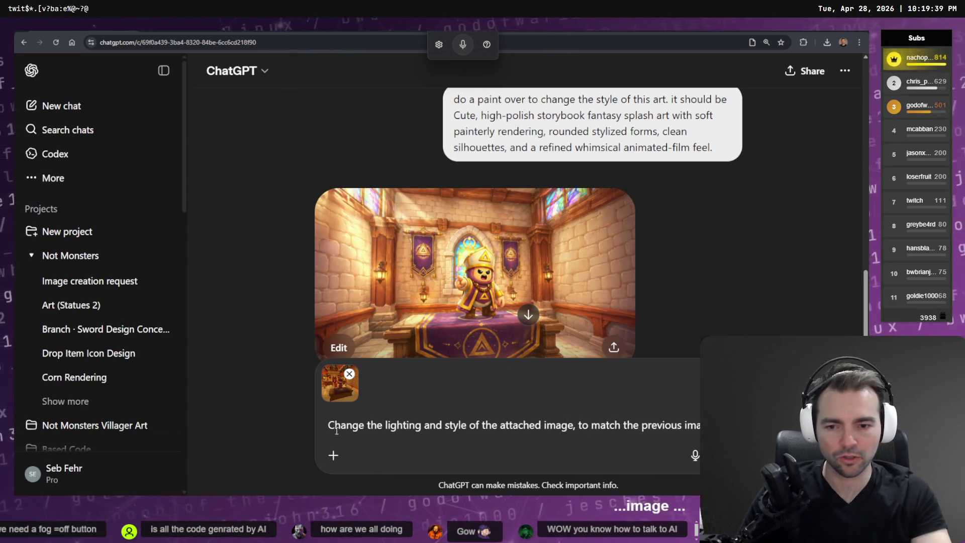
{"action": "left_click", "coordinate": [334, 455]}
{"action": "left_click", "coordinate": [362, 353]}
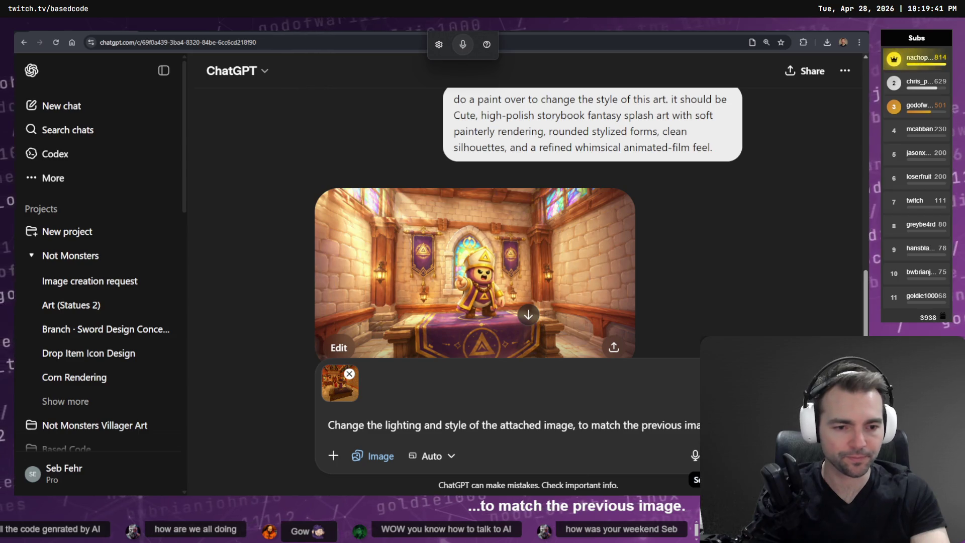
{"action": "key", "text": "Return"}
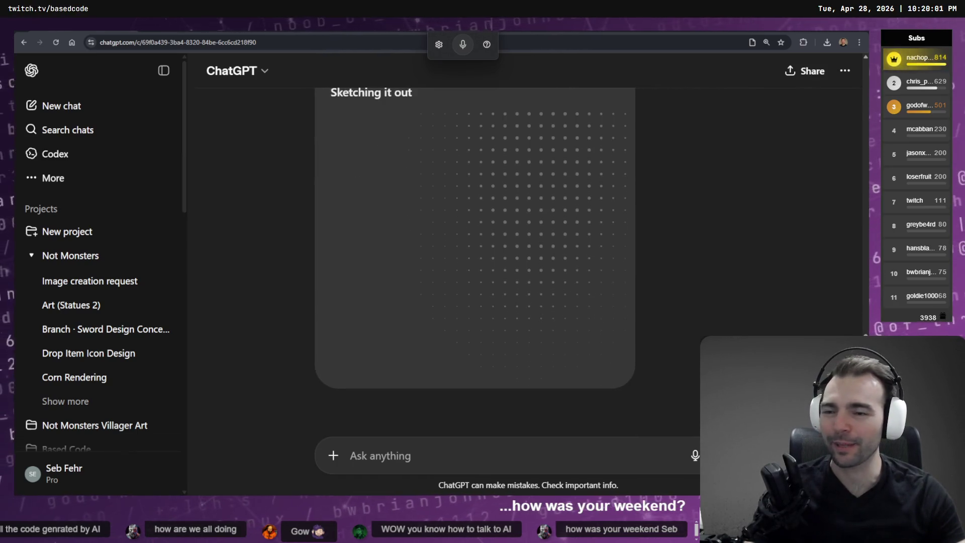
Step: Close a stray browser menu and scroll to the generated 'A welcoming chapel in sunlight' image
{"action": "right_click", "coordinate": [587, 160]}
{"action": "left_click", "coordinate": [777, 290]}
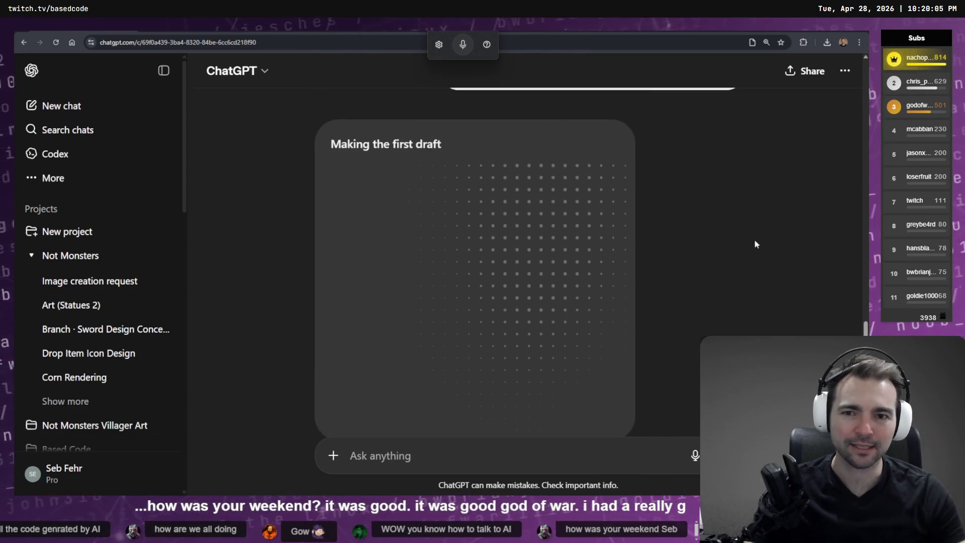
{"action": "scroll", "coordinate": [754, 239], "scroll_direction": "up", "scroll_amount": 8}
{"action": "scroll", "coordinate": [779, 236], "scroll_direction": "down", "scroll_amount": 4}
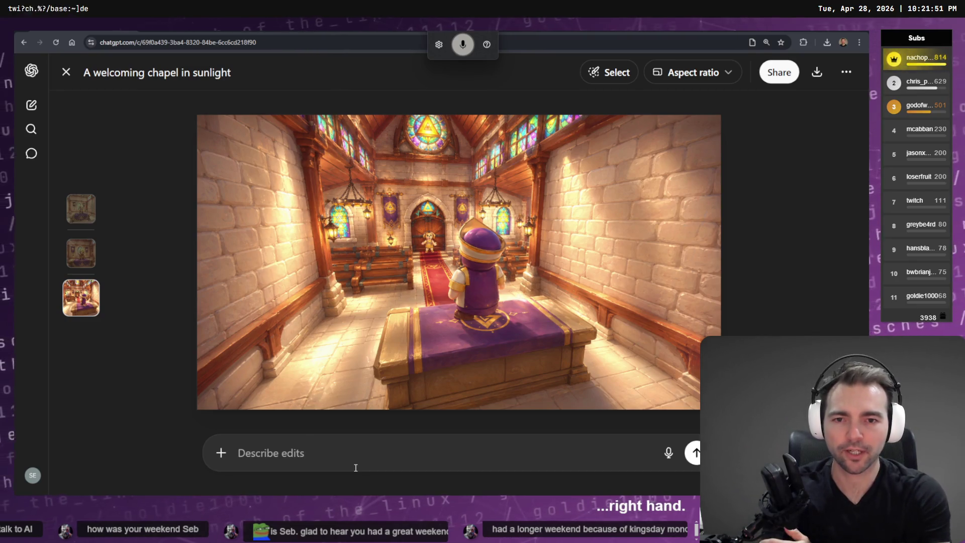
Step: Submit the edit 'Change the posture of the character standing on the pedestal to be pointing with his right hand.'
{"action": "type", "text": "change the posture of the"}
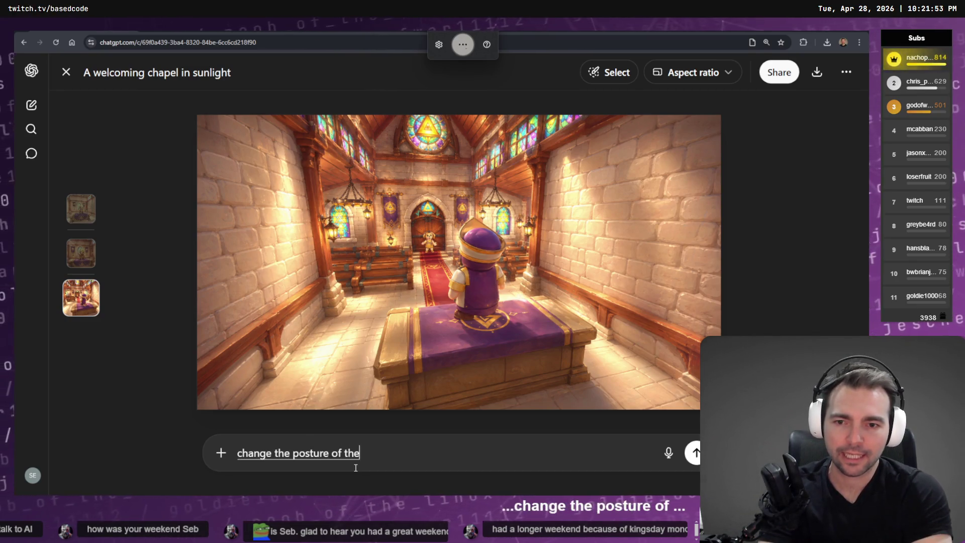
{"action": "type", "text": " character"}
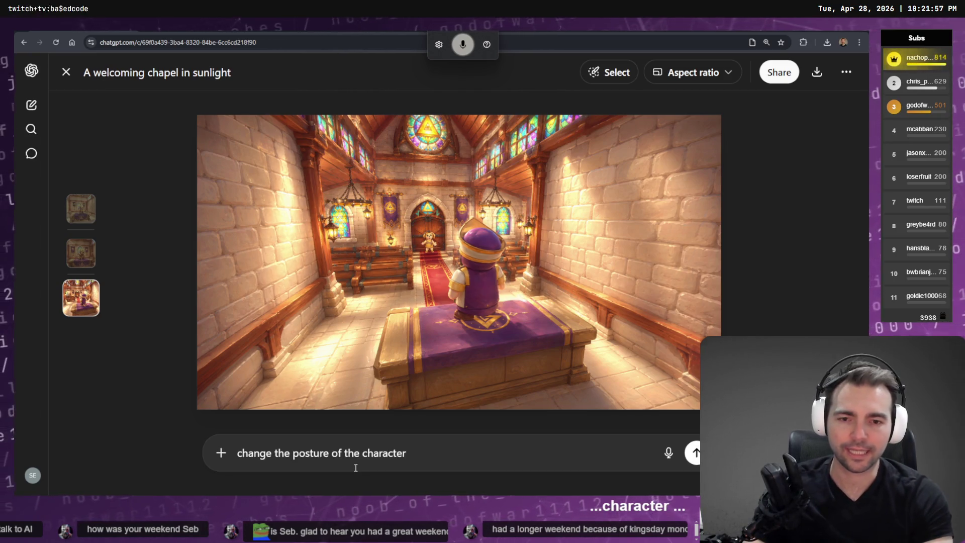
{"action": "type", "text": " standing on the pedestal"}
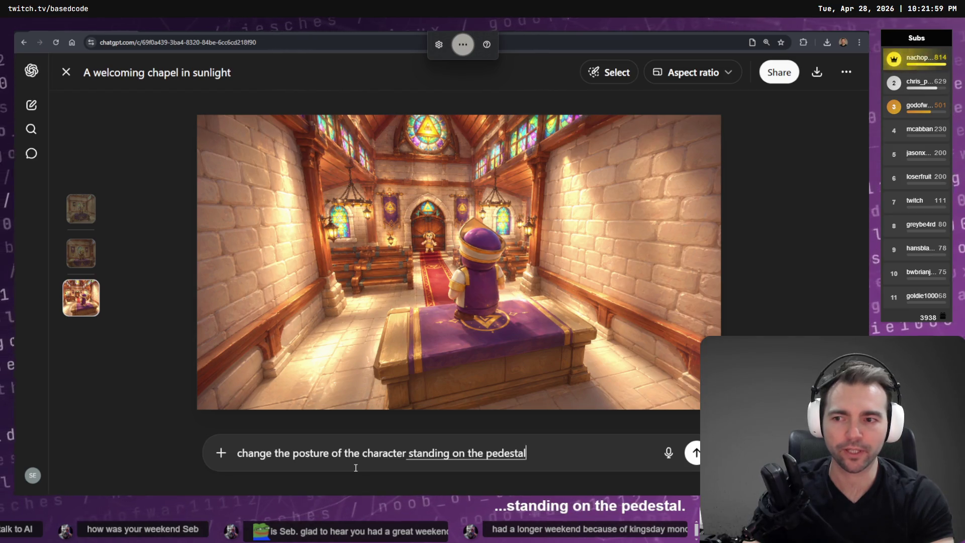
{"action": "type", "text": " to be pointing with his right hand"}
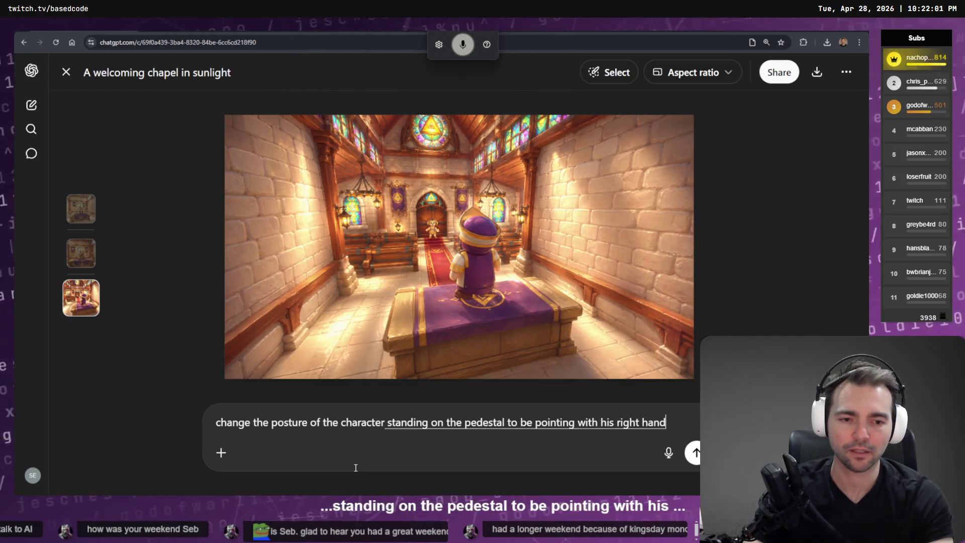
{"action": "type", "text": "."}
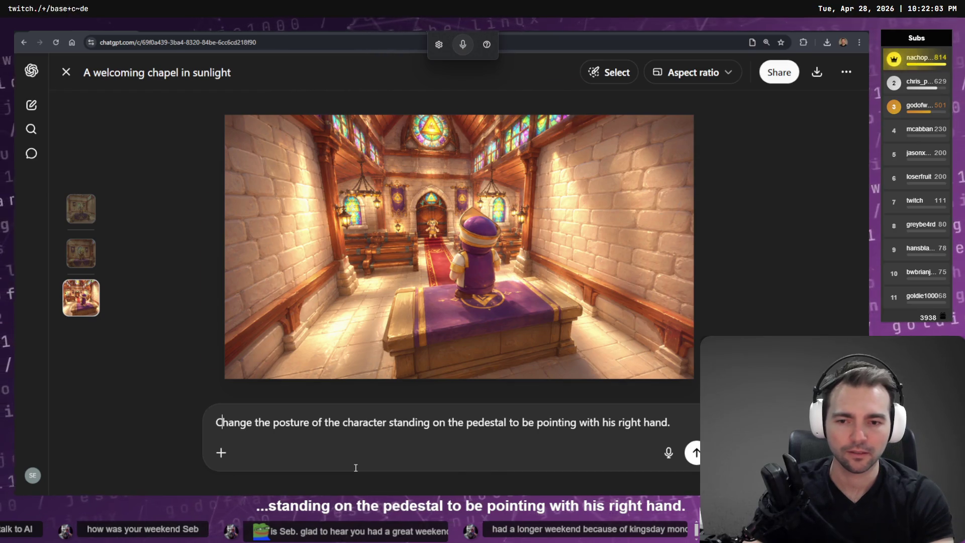
{"action": "key", "text": "Return"}
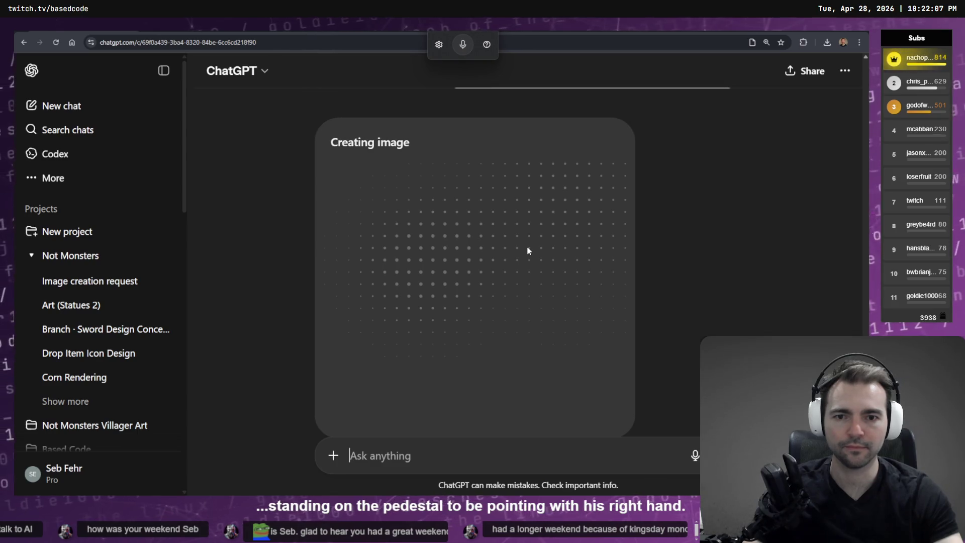
Step: Wait for the pointing-priest chapel image to generate, then collapse the chat sidebar
{"action": "scroll", "coordinate": [723, 219], "scroll_direction": "up", "scroll_amount": 5}
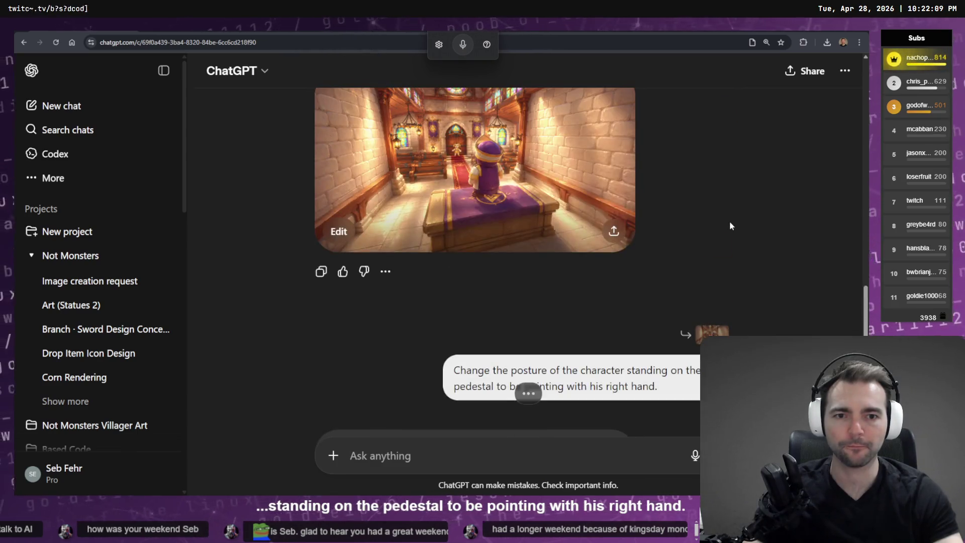
{"action": "scroll", "coordinate": [733, 224], "scroll_direction": "down", "scroll_amount": 5}
{"action": "scroll", "coordinate": [722, 233], "scroll_direction": "up", "scroll_amount": 2}
{"action": "scroll", "coordinate": [722, 233], "scroll_direction": "down", "scroll_amount": 2}
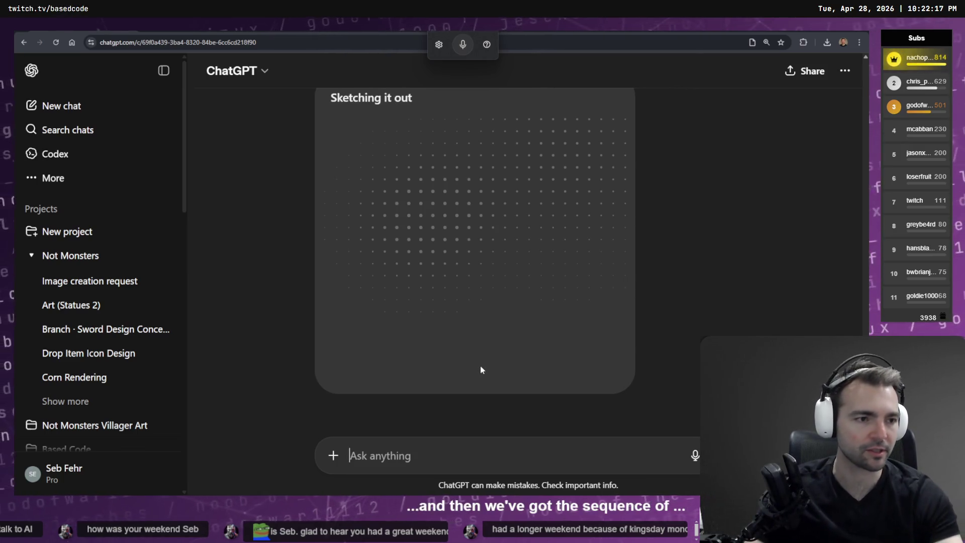
{"action": "scroll", "coordinate": [546, 279], "scroll_direction": "up", "scroll_amount": 1}
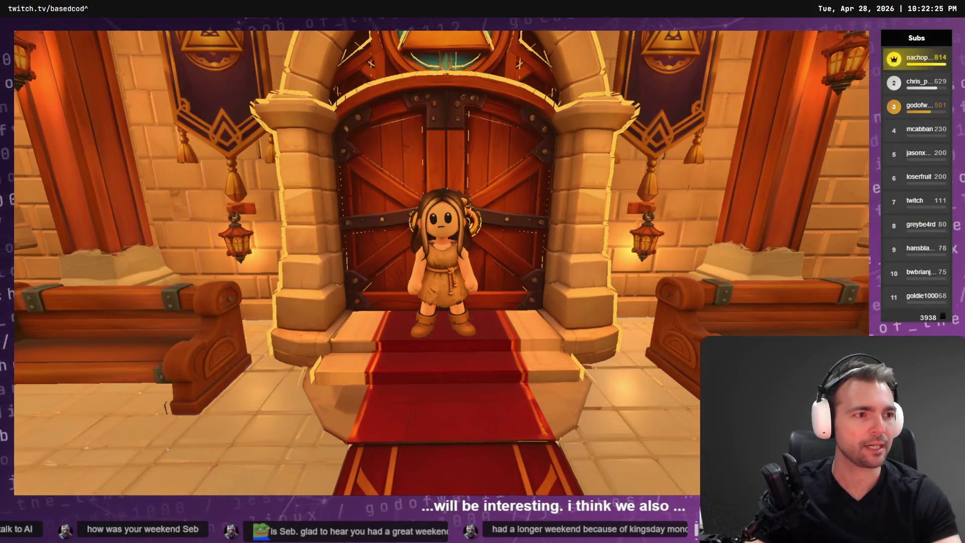
{"action": "scroll", "coordinate": [598, 247], "scroll_direction": "up", "scroll_amount": 5}
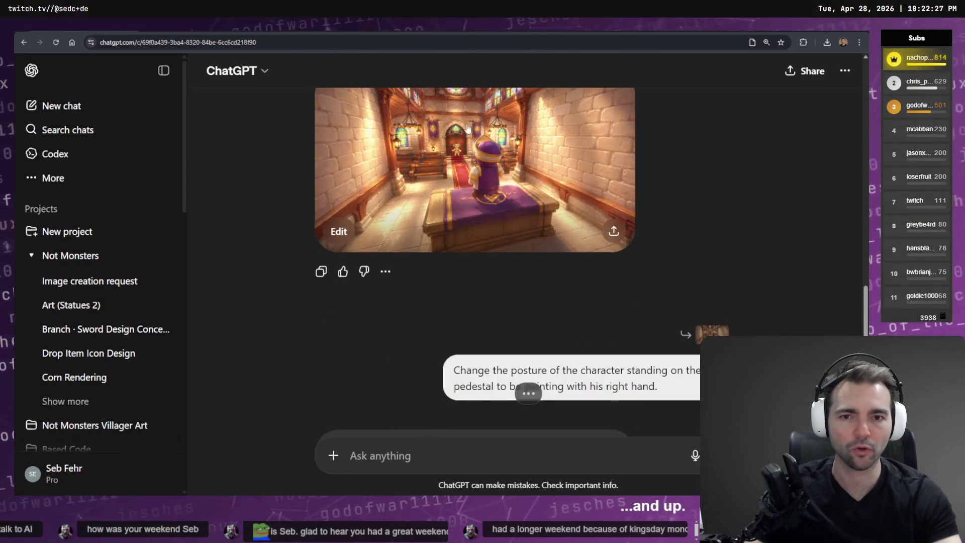
{"action": "scroll", "coordinate": [473, 145], "scroll_direction": "up", "scroll_amount": 7}
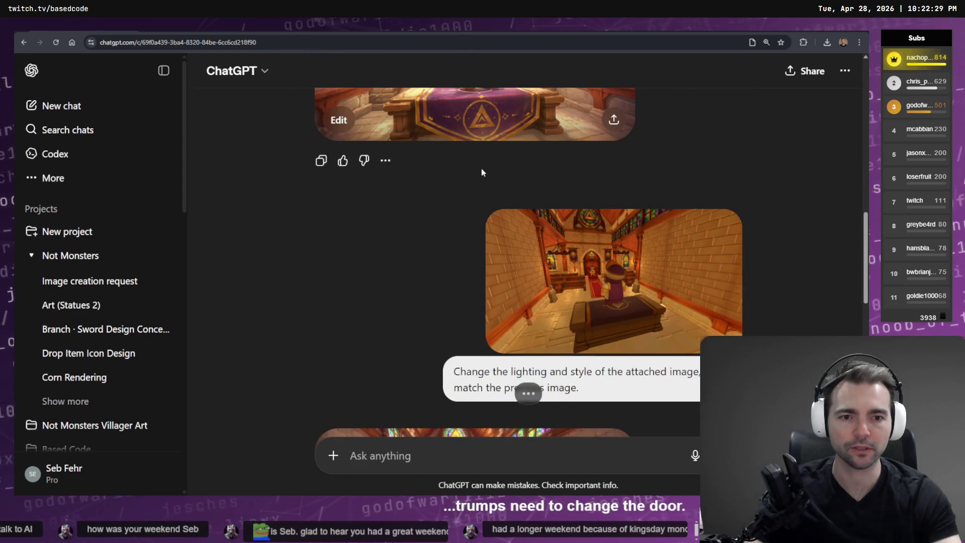
{"action": "scroll", "coordinate": [483, 171], "scroll_direction": "down", "scroll_amount": 8}
{"action": "scroll", "coordinate": [517, 251], "scroll_direction": "up", "scroll_amount": 2}
{"action": "scroll", "coordinate": [517, 254], "scroll_direction": "down", "scroll_amount": 5}
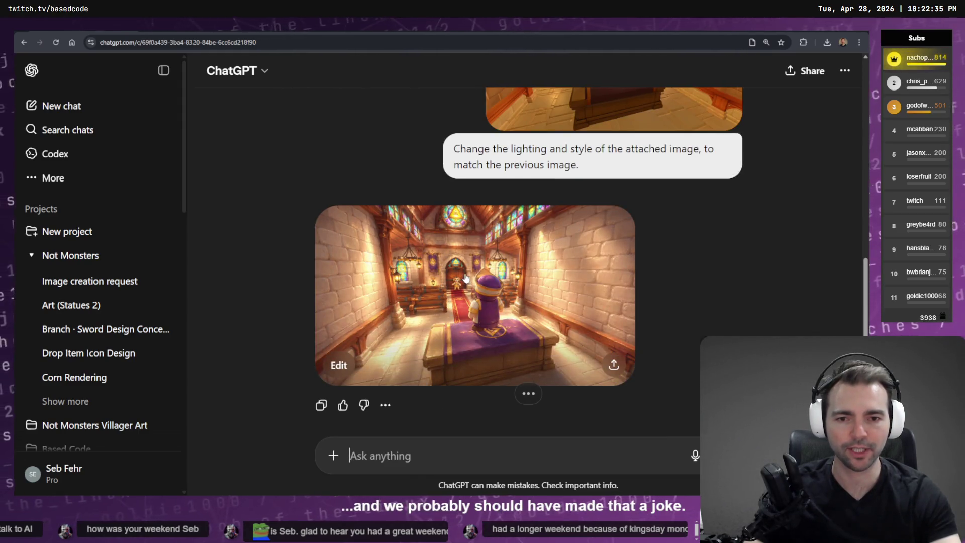
{"action": "scroll", "coordinate": [470, 276], "scroll_direction": "up", "scroll_amount": 3}
{"action": "scroll", "coordinate": [502, 262], "scroll_direction": "down", "scroll_amount": 5}
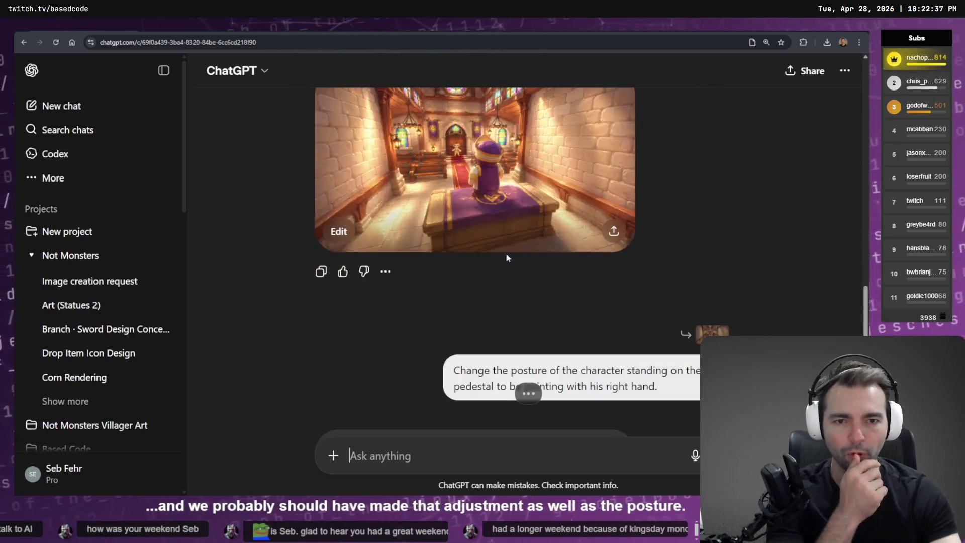
{"action": "scroll", "coordinate": [449, 341], "scroll_direction": "up", "scroll_amount": 3}
{"action": "scroll", "coordinate": [499, 267], "scroll_direction": "down", "scroll_amount": 10}
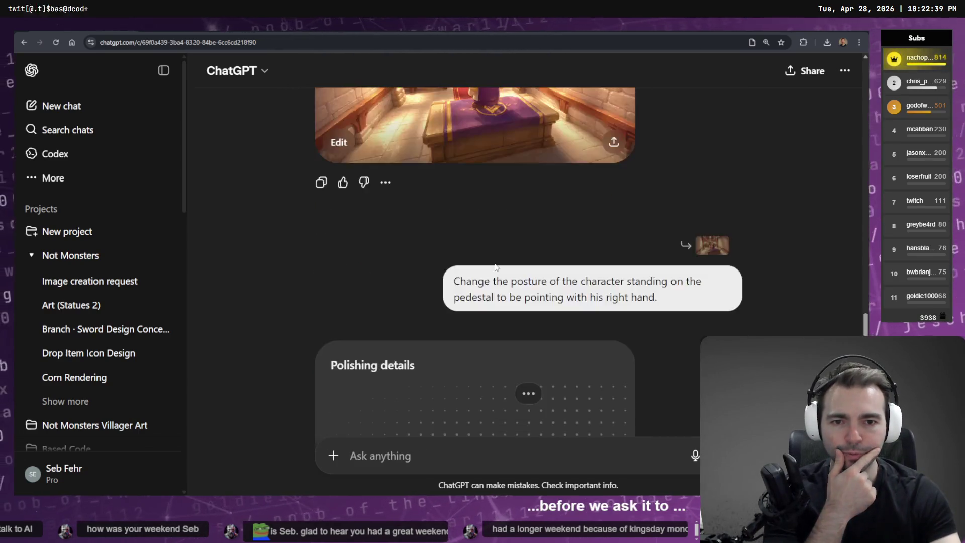
{"action": "scroll", "coordinate": [498, 268], "scroll_direction": "up", "scroll_amount": 2}
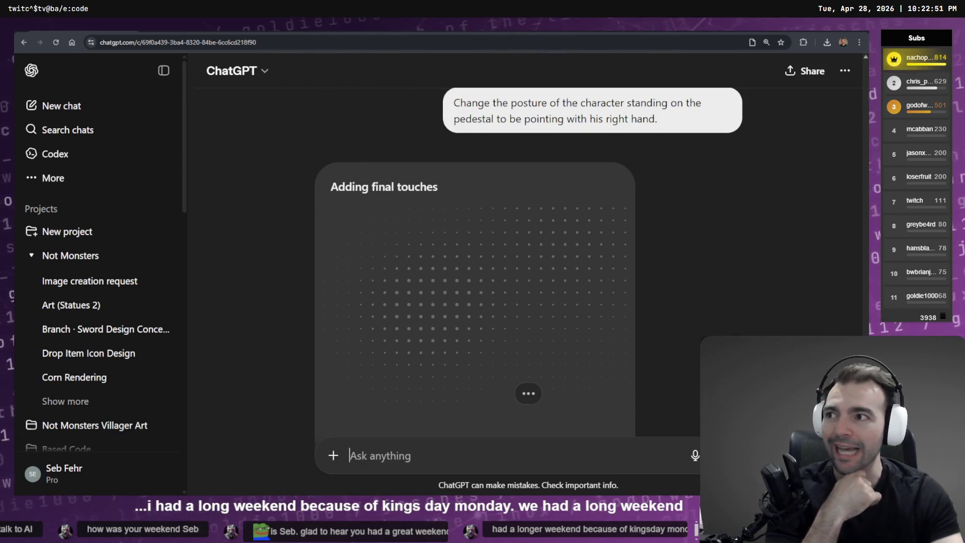
{"action": "scroll", "coordinate": [245, 174], "scroll_direction": "down", "scroll_amount": 2}
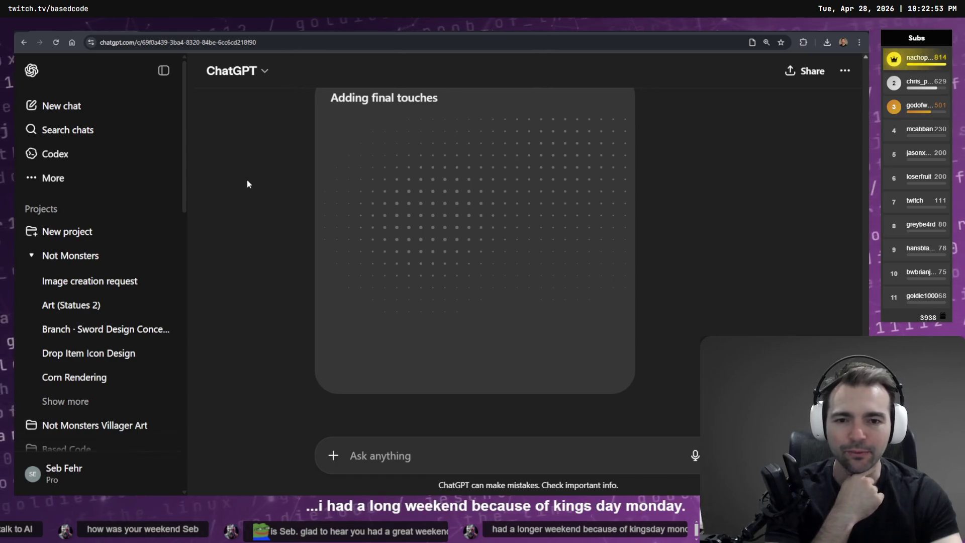
{"action": "scroll", "coordinate": [247, 180], "scroll_direction": "up", "scroll_amount": 1}
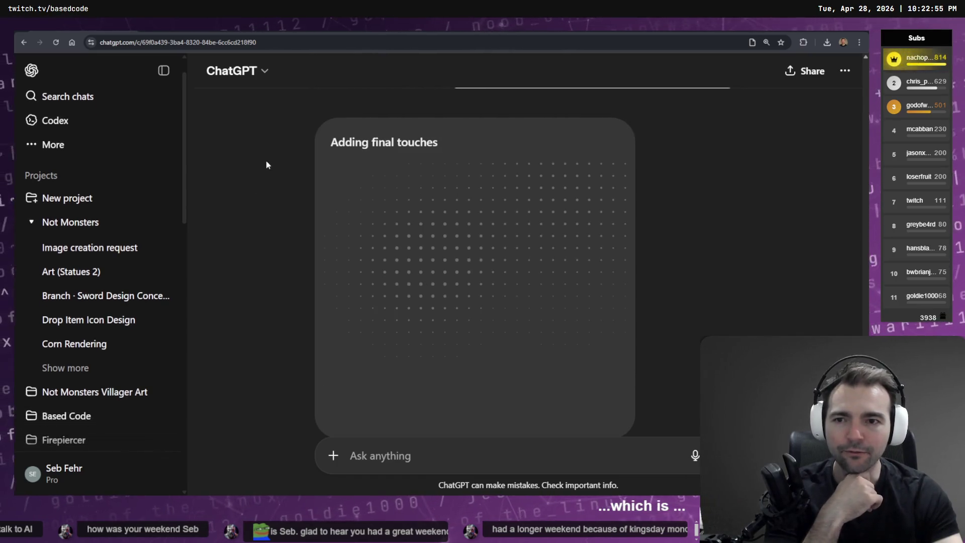
{"action": "left_click", "coordinate": [163, 70]}
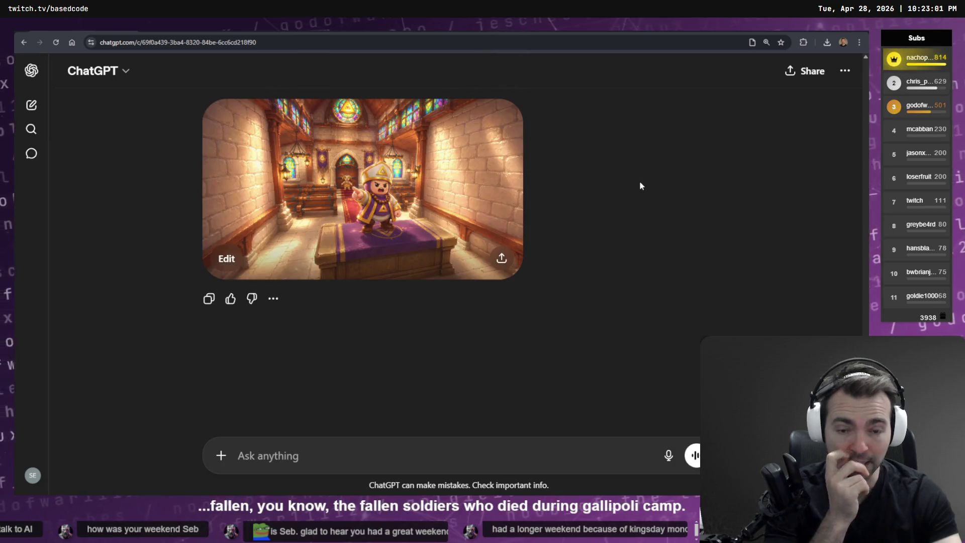
Step: Edit the posture prompt to point 'at the character in centre frame' and resend it
{"action": "scroll", "coordinate": [633, 184], "scroll_direction": "up", "scroll_amount": 7}
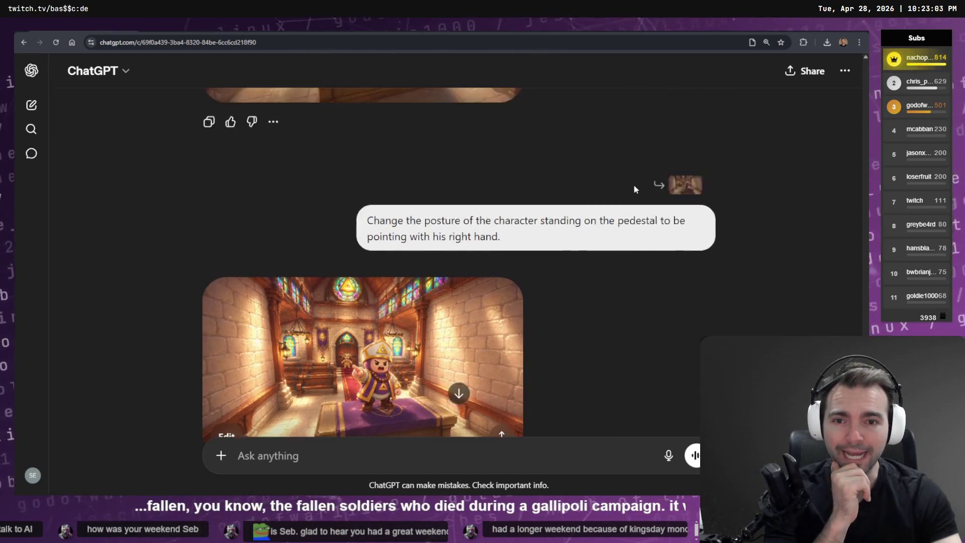
{"action": "scroll", "coordinate": [632, 182], "scroll_direction": "down", "scroll_amount": 2}
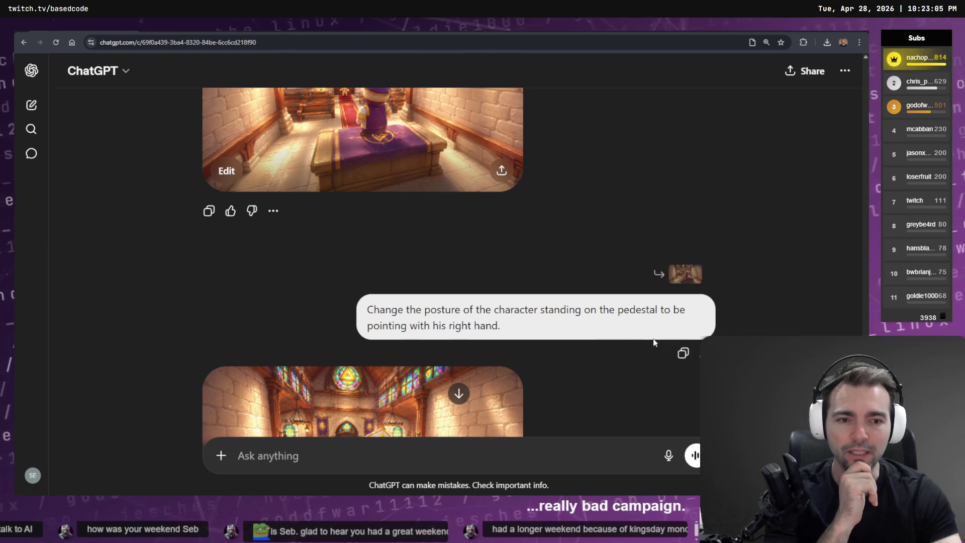
{"action": "left_click", "coordinate": [703, 353]}
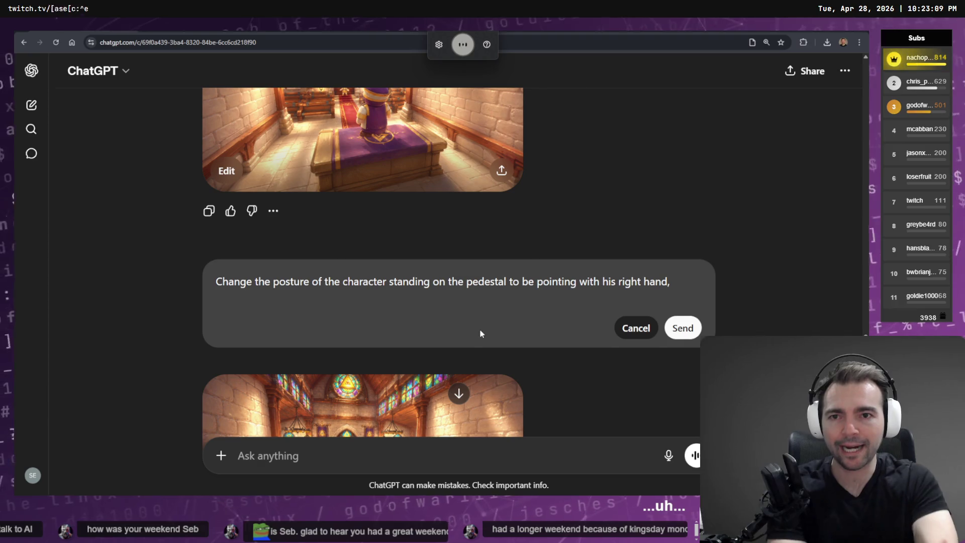
{"action": "scroll", "coordinate": [488, 311], "scroll_direction": "up", "scroll_amount": 1}
{"action": "type", "text": "toward the character"}
{"action": "scroll", "coordinate": [525, 309], "scroll_direction": "up", "scroll_amount": 1}
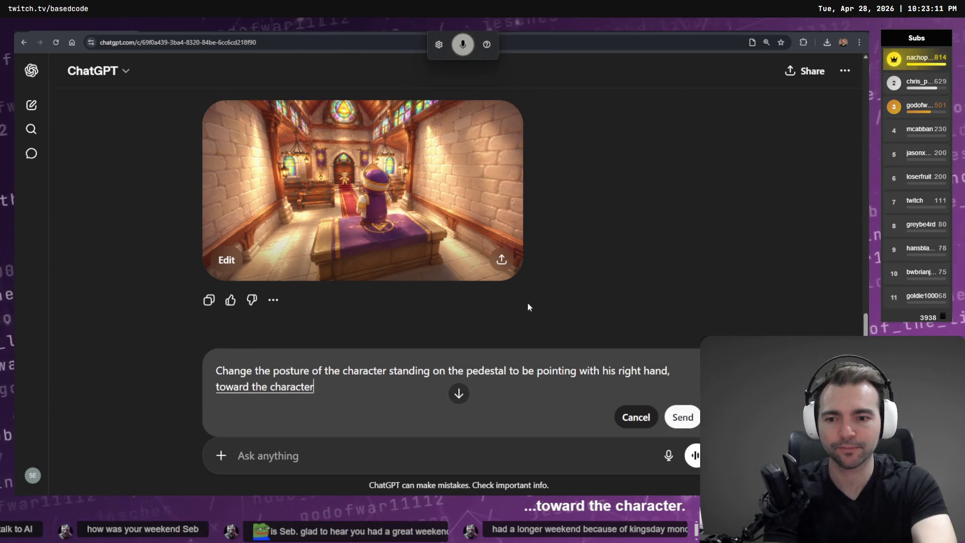
{"action": "type", "text": "in centre frame."}
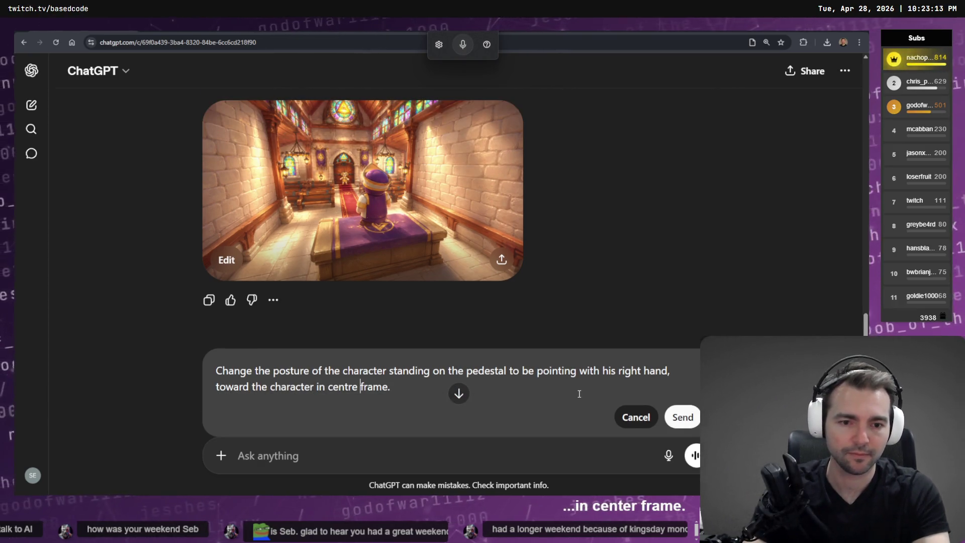
{"action": "key", "text": "ctrl+shift+Right"}
{"action": "type", "text": "at the"}
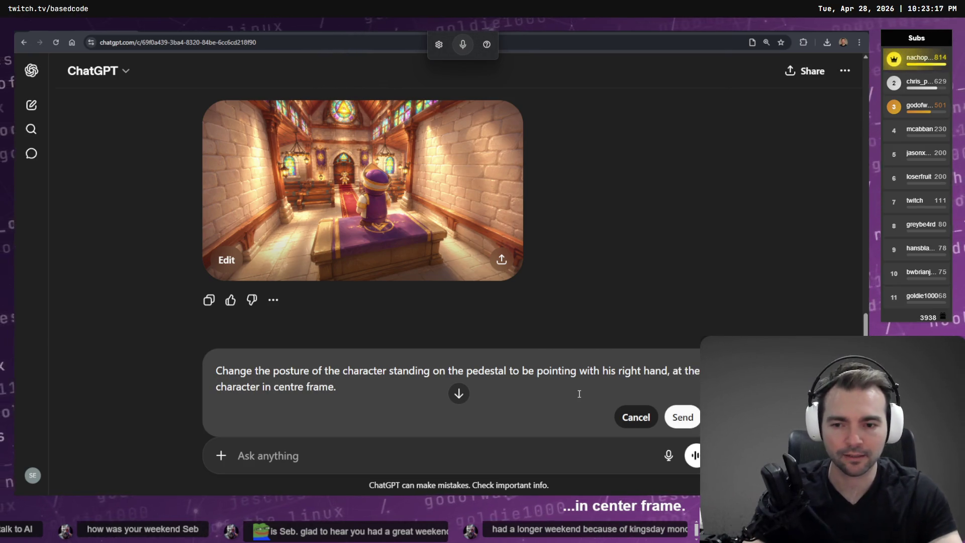
{"action": "key", "text": "Return"}
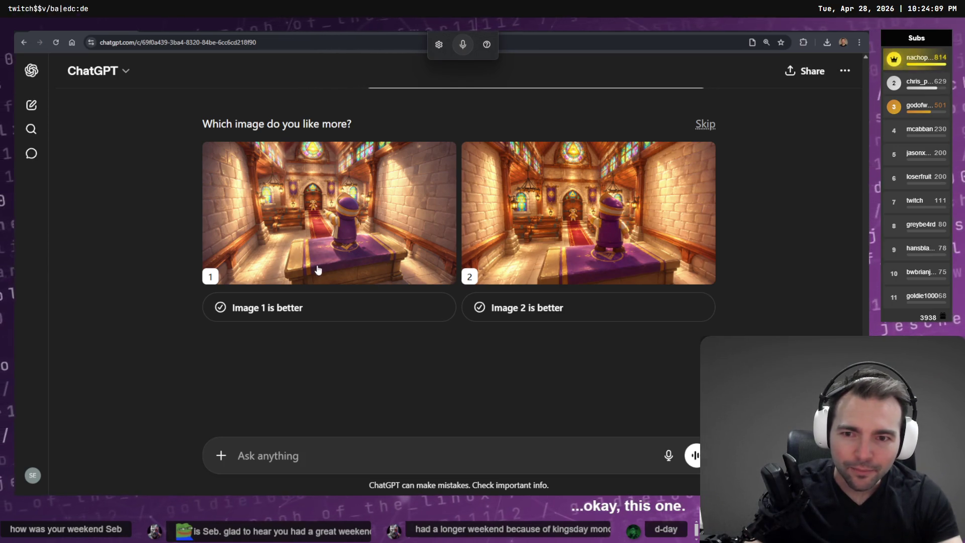
Step: Mark Image 2 as better and open the priest-pointing chapel image full-size for editing
{"action": "left_click", "coordinate": [573, 308]}
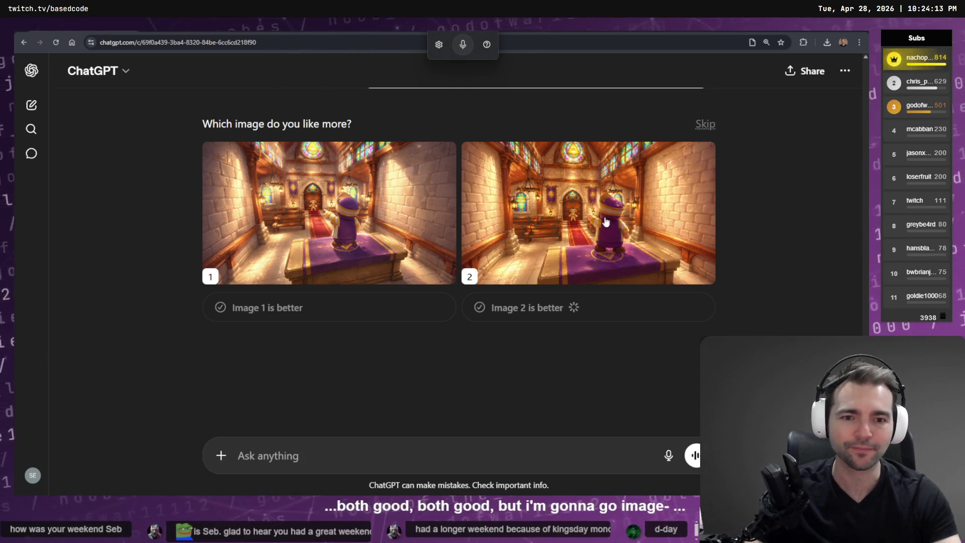
{"action": "left_click", "coordinate": [393, 273]}
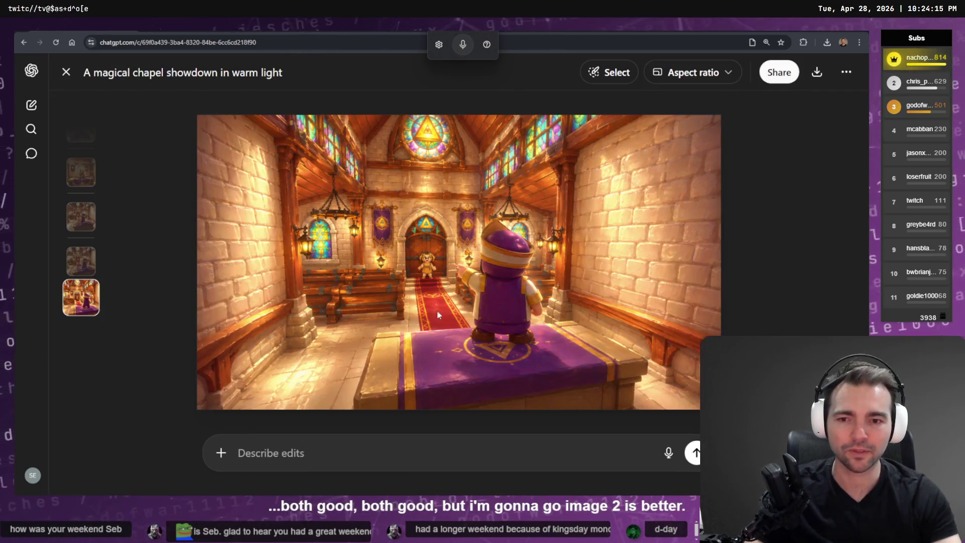